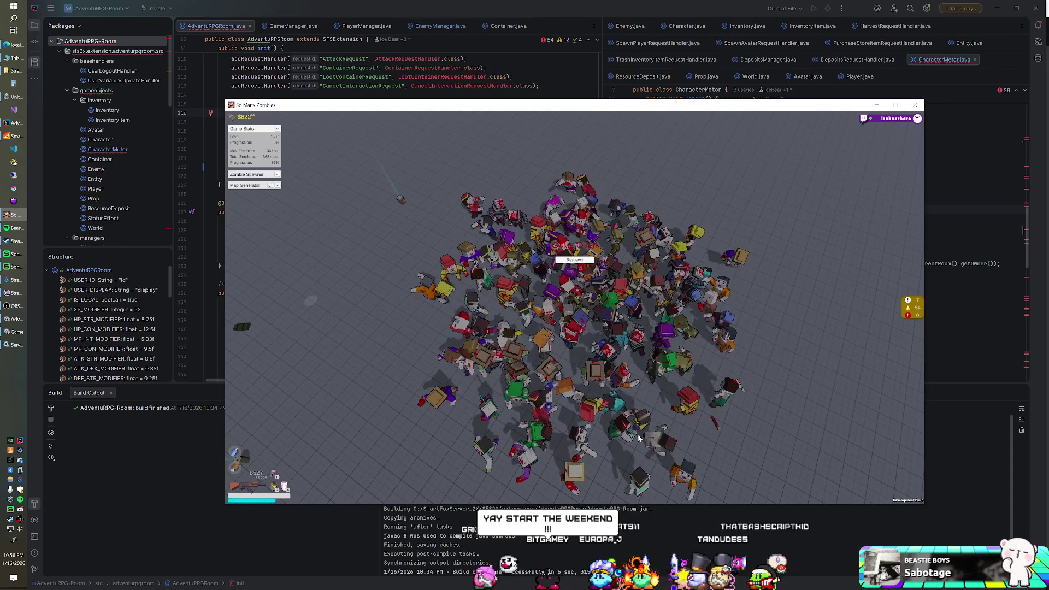
Close the So Many Zombies test window to get back to IntelliJ IDEA.
{"action": "left_click", "coordinate": [584, 554]}
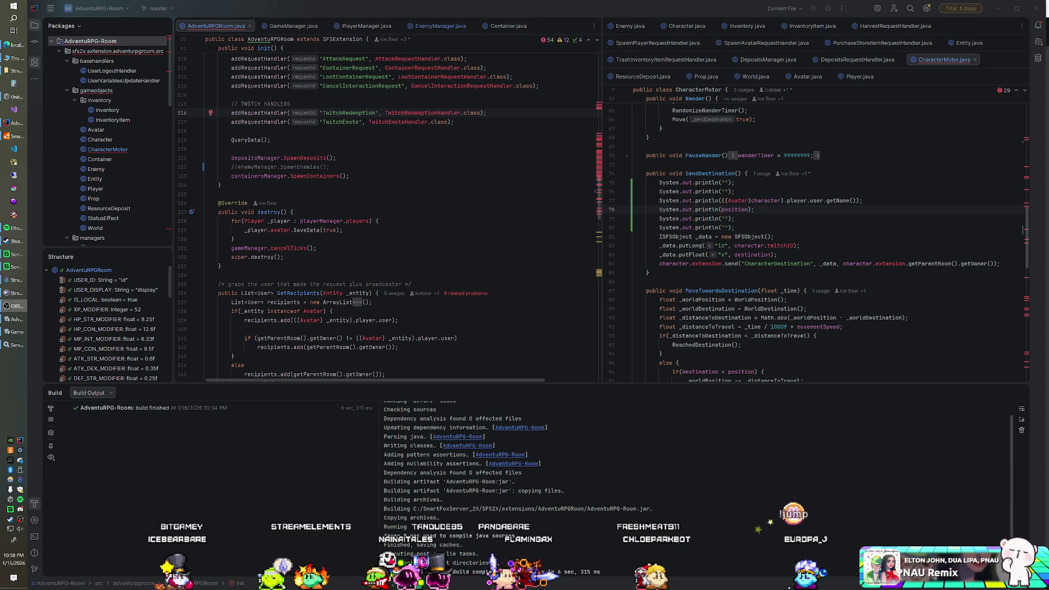
Hide the Build output, check lines 79–80 of CharacterMotor.java, and bring up the SmartFoxServer console.
{"action": "left_click", "coordinate": [231, 130]}
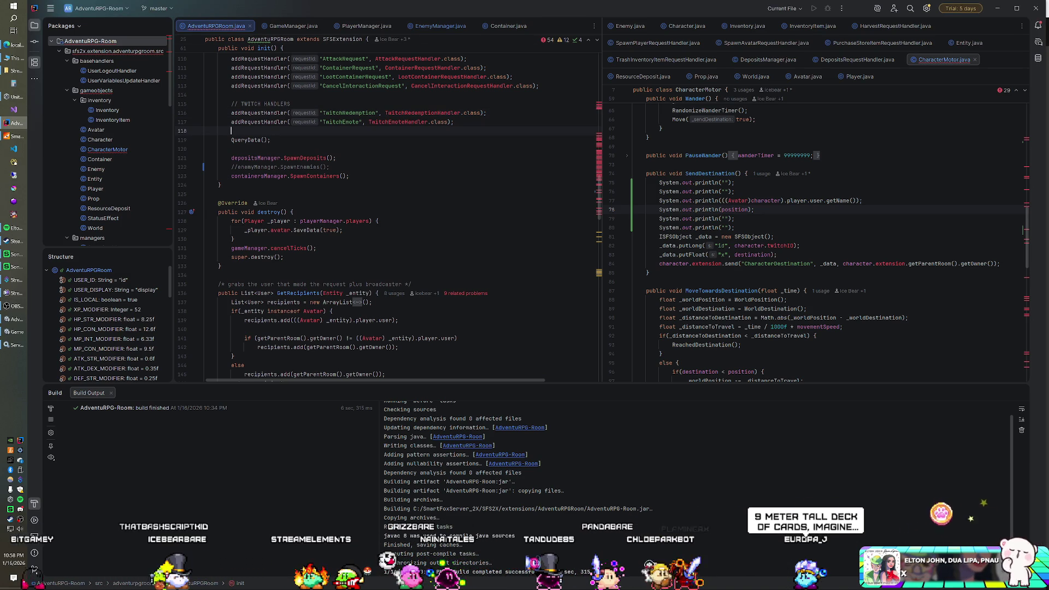
{"action": "scroll", "coordinate": [814, 235], "scroll_direction": "up", "scroll_amount": 1}
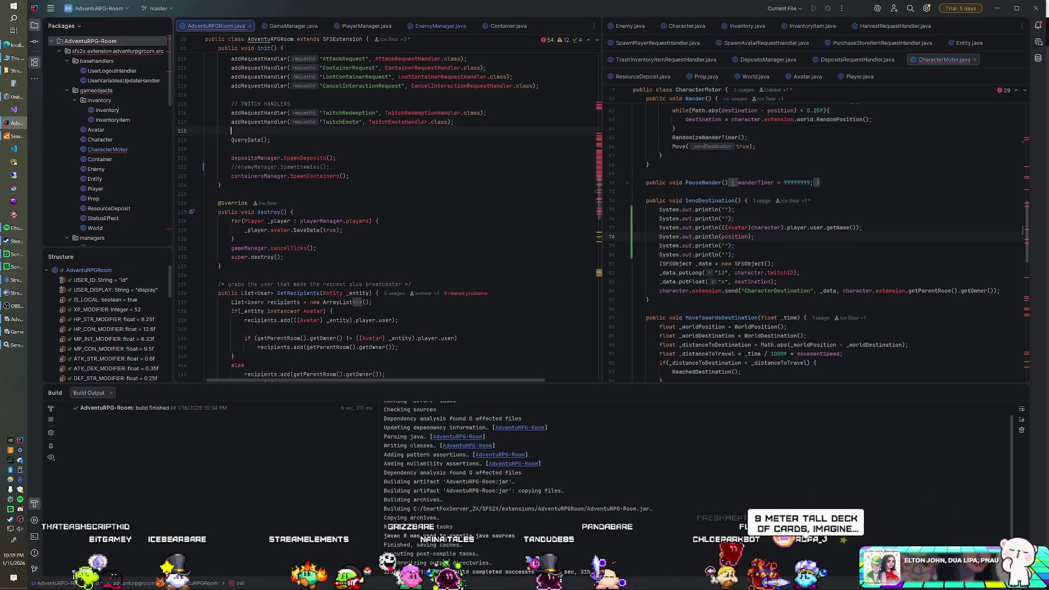
{"action": "left_click", "coordinate": [735, 246]}
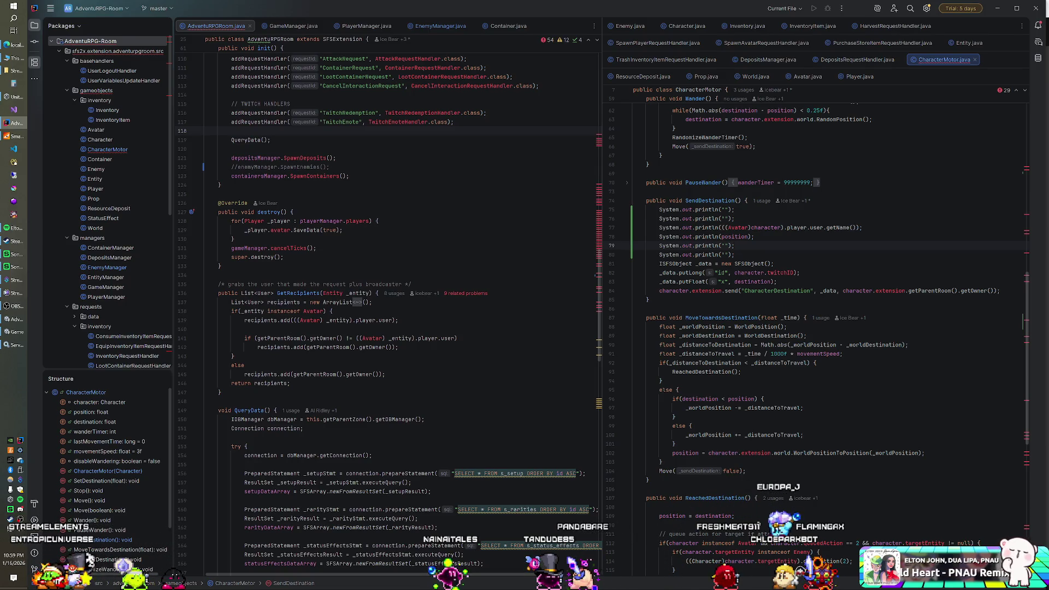
{"action": "left_click", "coordinate": [735, 255]}
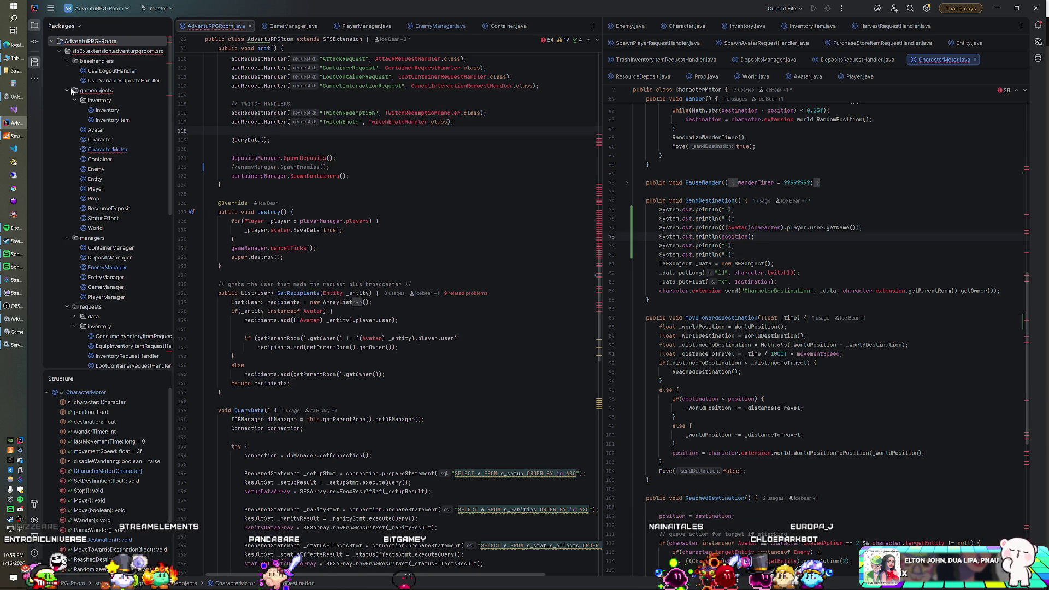
{"action": "left_click", "coordinate": [21, 136]}
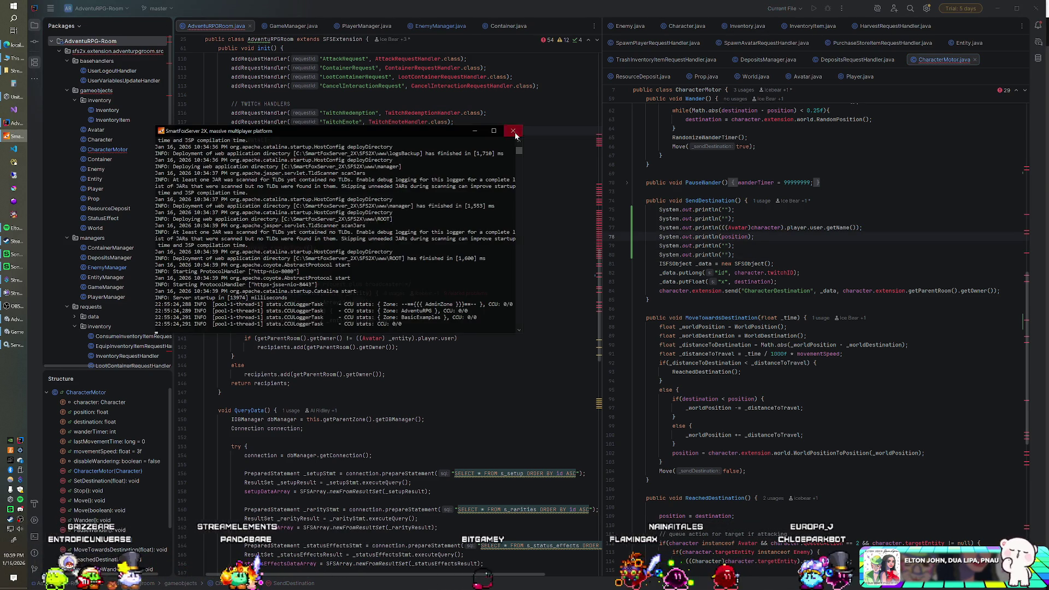
Stop SmartFoxServer and rebuild the AdventuRPG-Room artifact.
{"action": "left_click", "coordinate": [514, 132]}
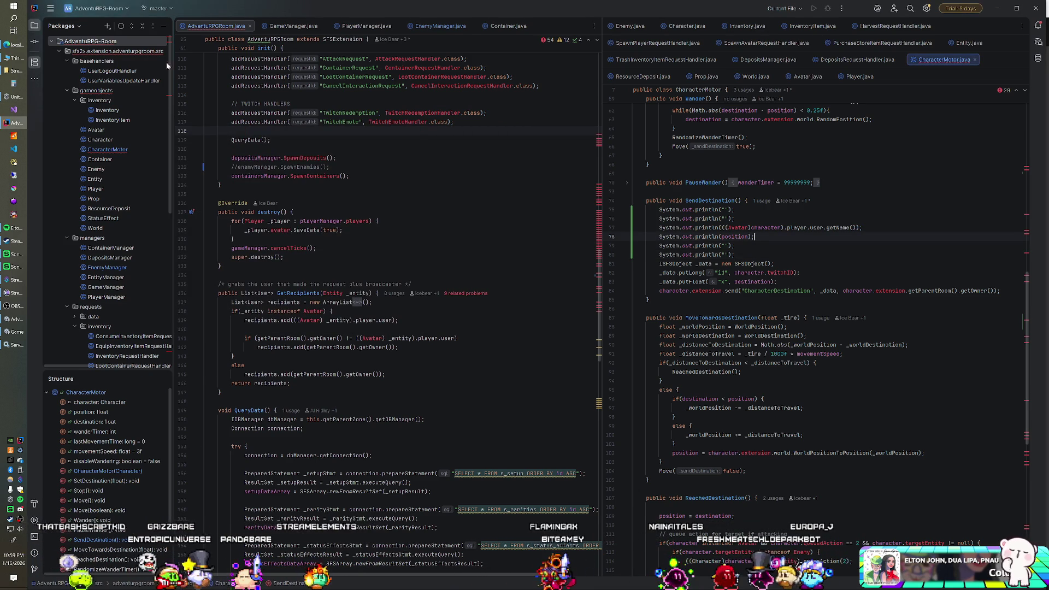
{"action": "right_click", "coordinate": [111, 42]}
{"action": "left_click", "coordinate": [195, 240]}
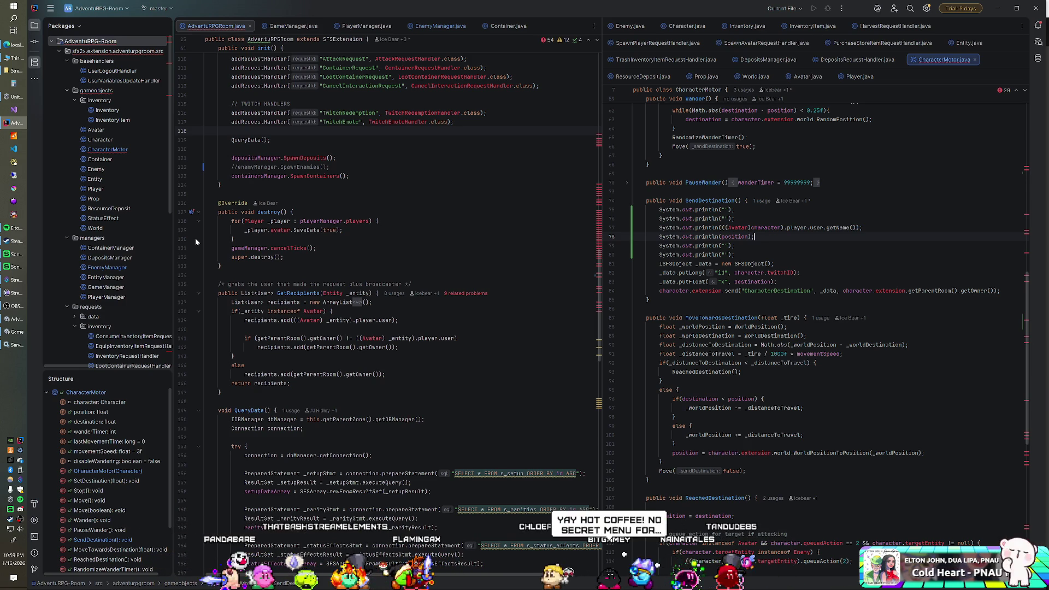
Relaunch the server and start the AdventuRPG game client at 127.0.0.1.
{"action": "left_click", "coordinate": [232, 202]}
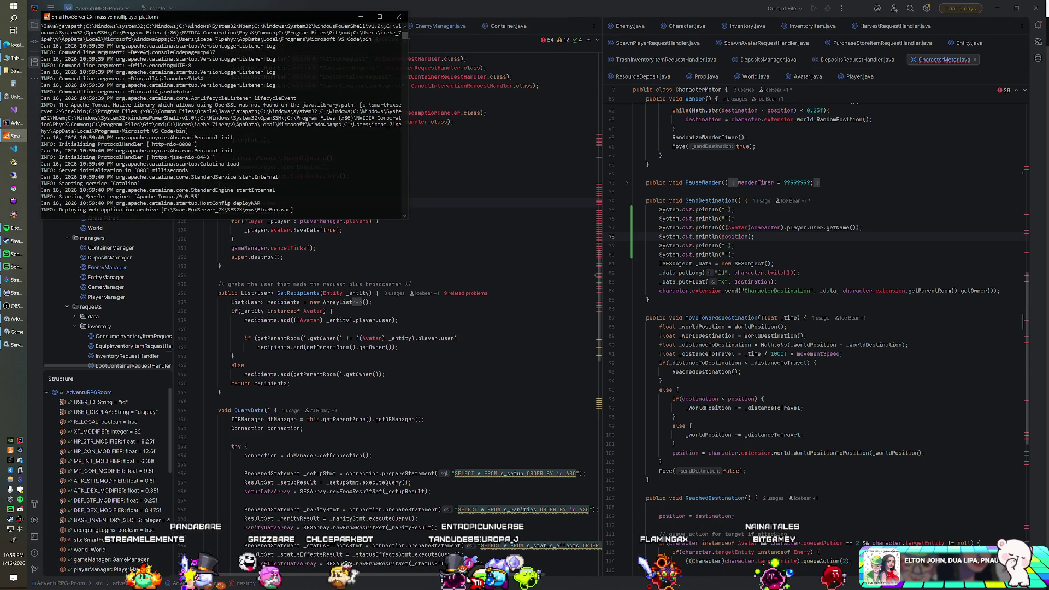
{"action": "left_click", "coordinate": [14, 136]}
{"action": "left_click", "coordinate": [14, 331]}
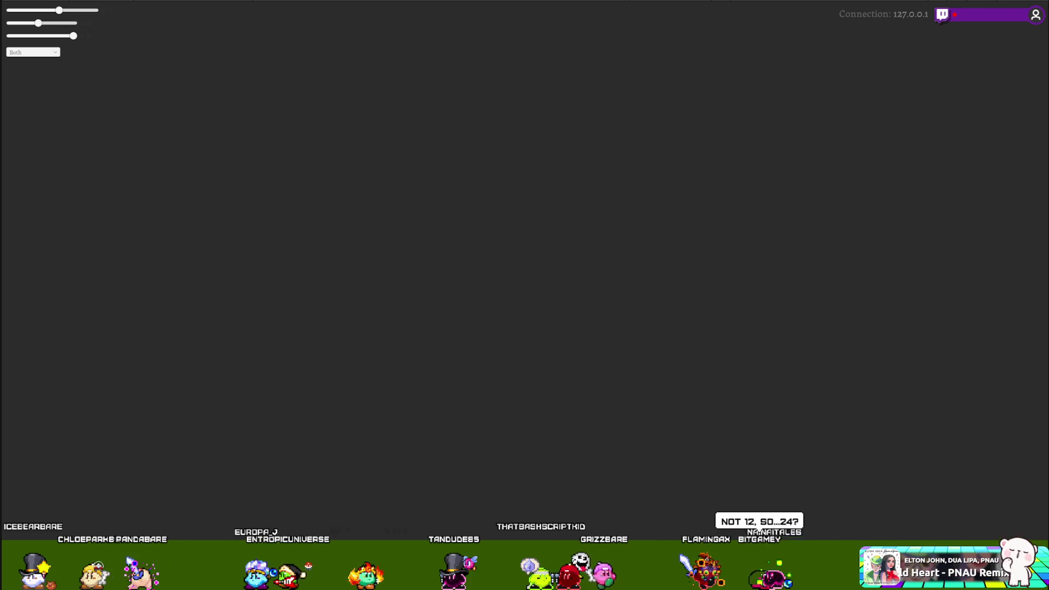
Close the fullscreen game client with Alt+F4 and return to Unity.
{"action": "key", "text": "alt+F4"}
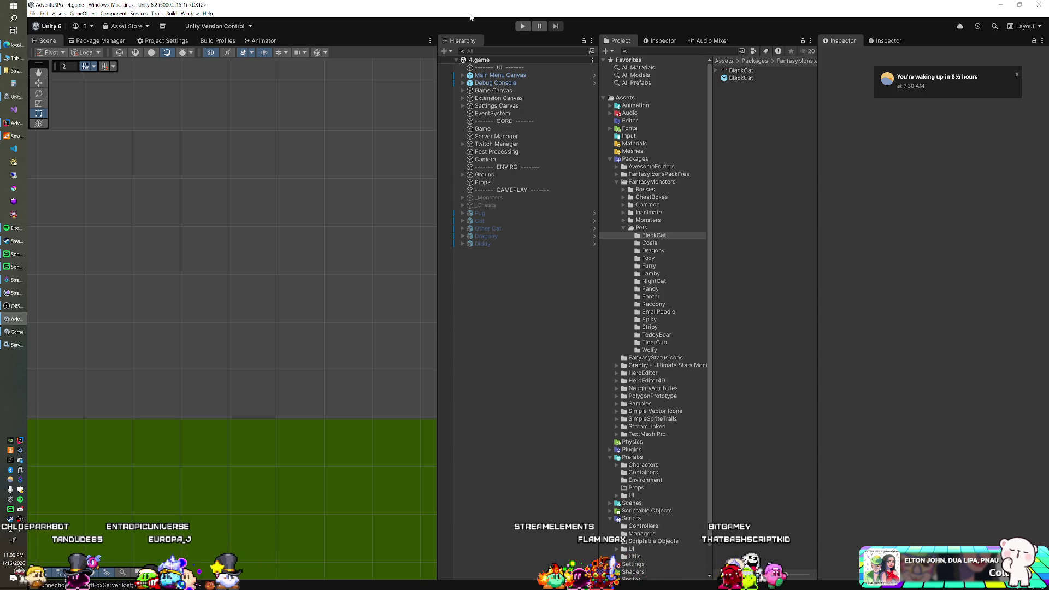
Run AdventuRPG in Play mode connected to 127.0.0.1, and scale the page to about 90%.
{"action": "left_click", "coordinate": [521, 27]}
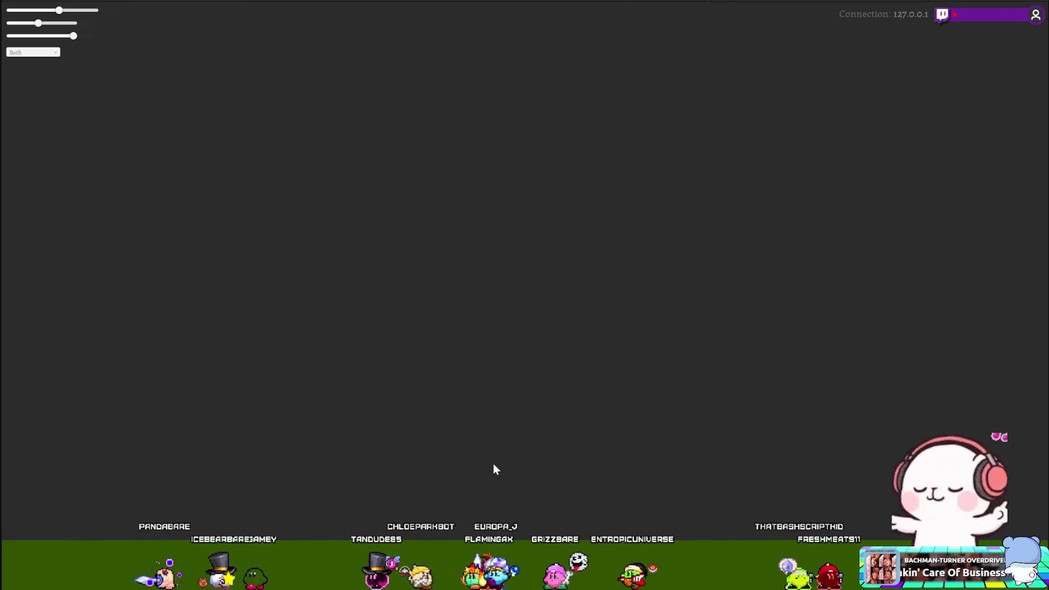
{"action": "key", "text": "ctrl+minus"}
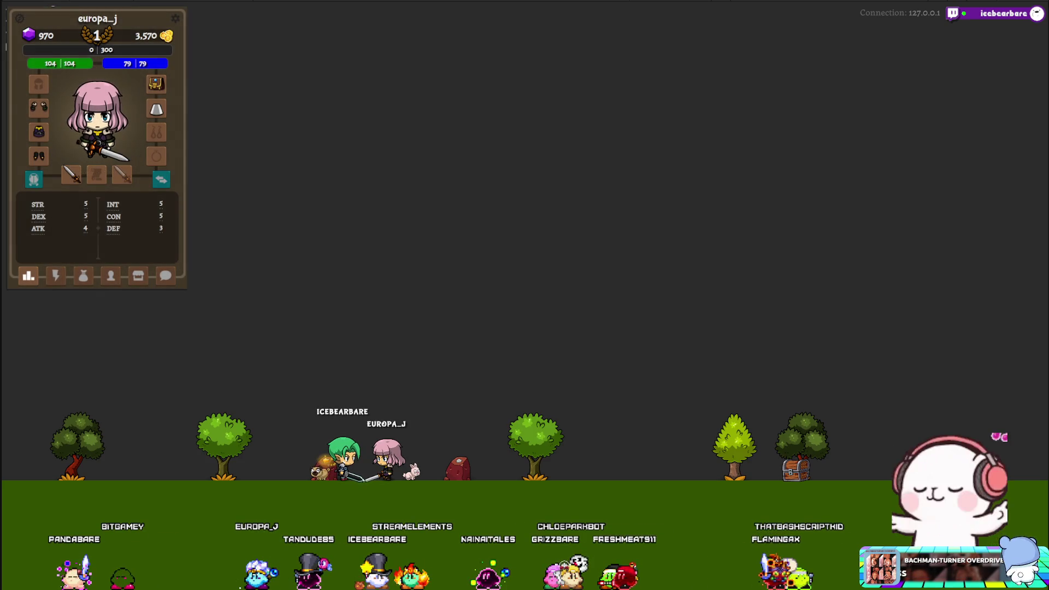
Show the character's action buttons, exit Play mode, and retry the server connection.
{"action": "left_click", "coordinate": [57, 282]}
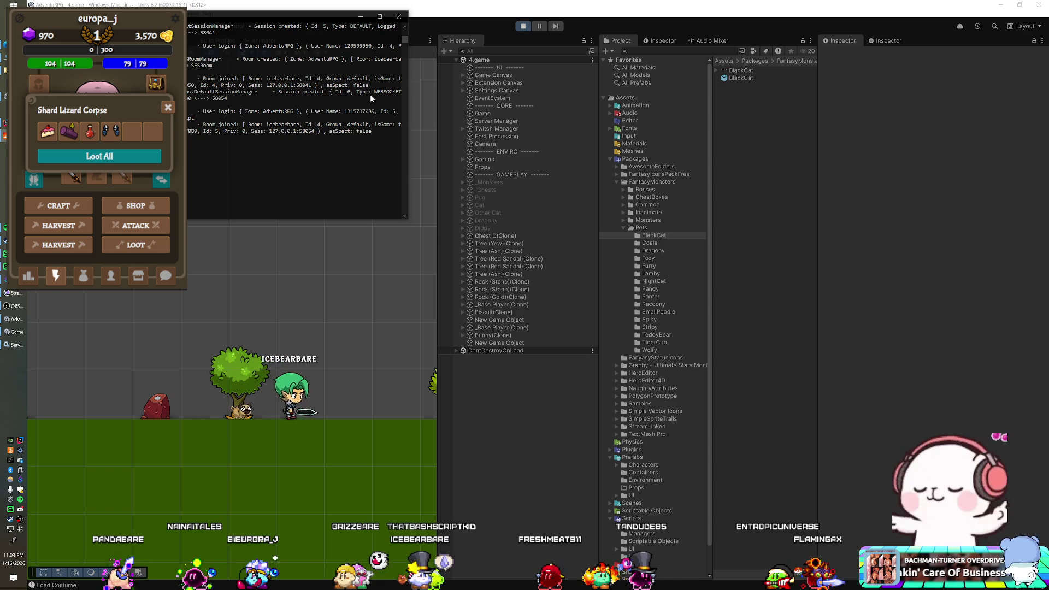
{"action": "left_click", "coordinate": [523, 25]}
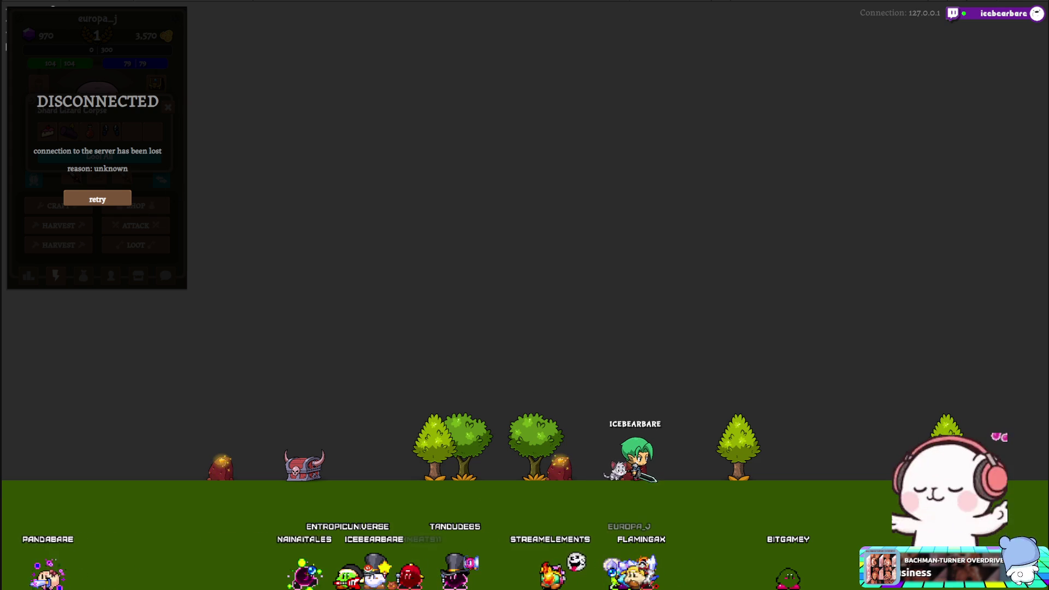
{"action": "left_click", "coordinate": [97, 199]}
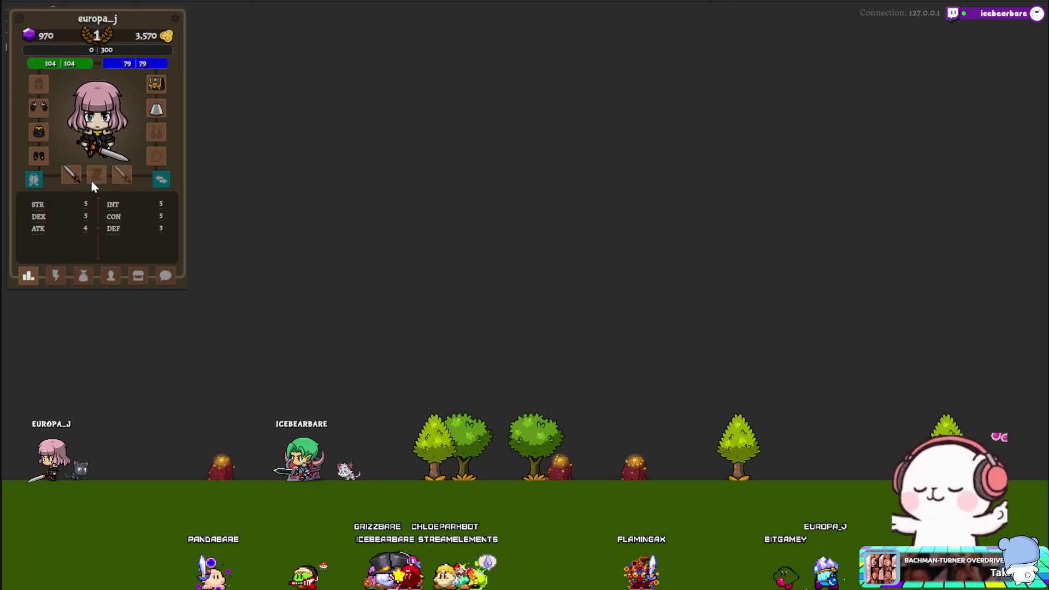
Show the character's action buttons again, then stop the game with Ctrl+P.
{"action": "left_click", "coordinate": [56, 275]}
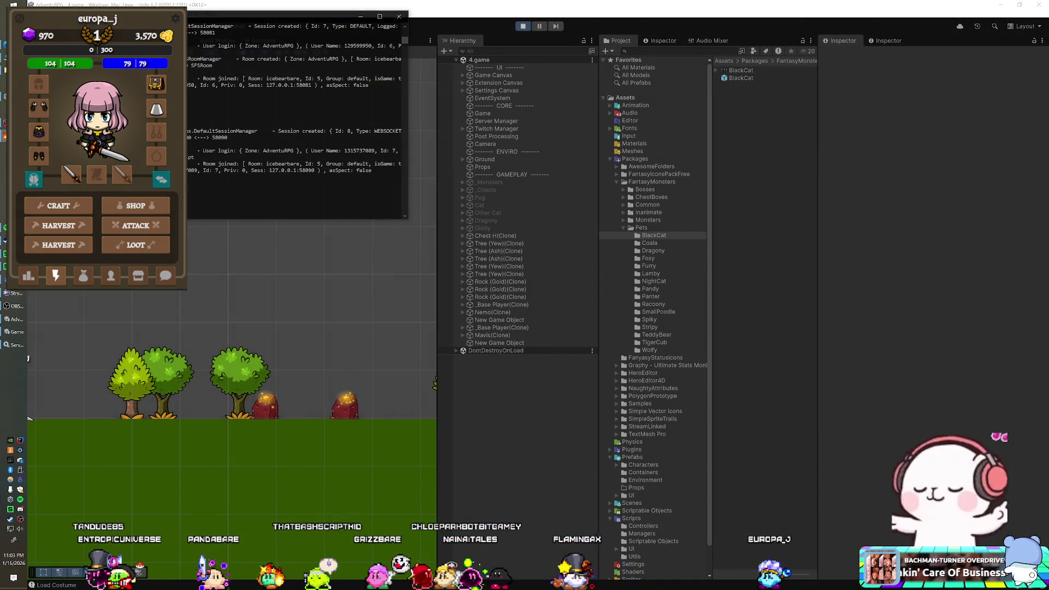
{"action": "key", "text": "ctrl+p"}
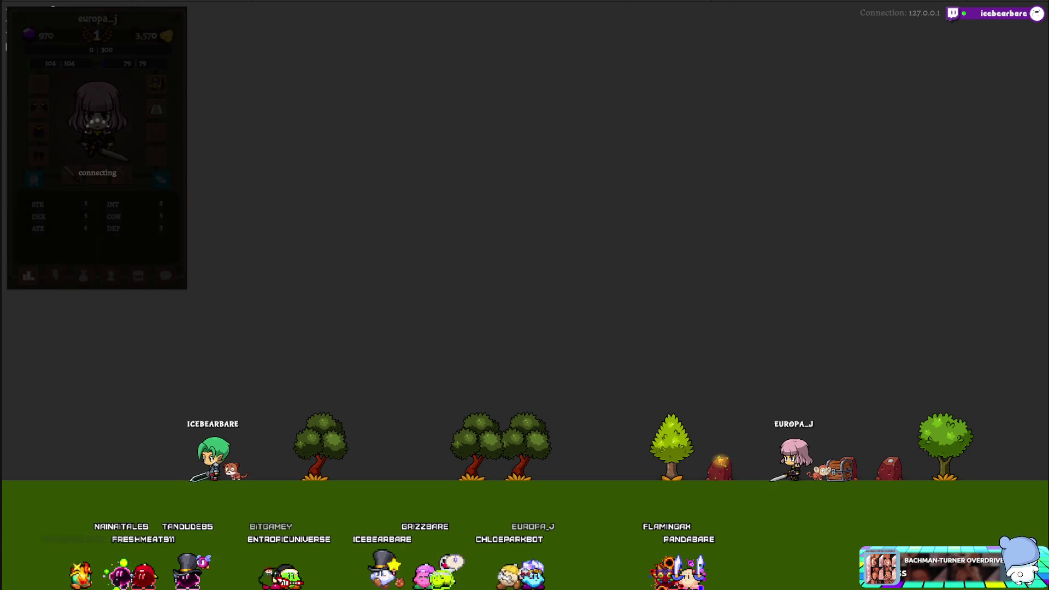
Switch the reconnected character panel to its Craft, Shop, Harvest, Attack and Loot actions.
{"action": "left_click", "coordinate": [57, 276]}
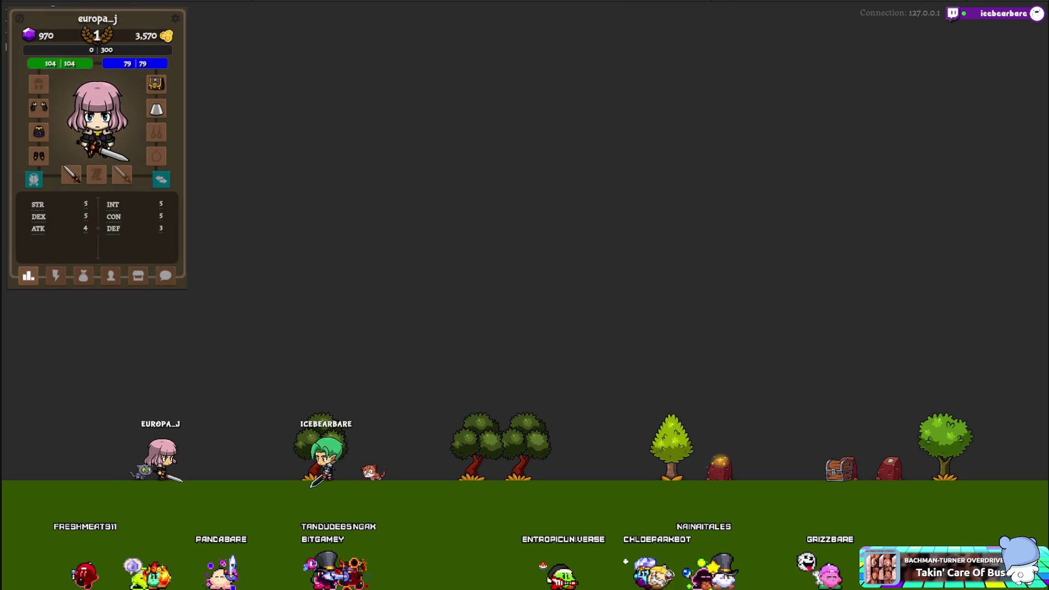
{"action": "left_click", "coordinate": [55, 276]}
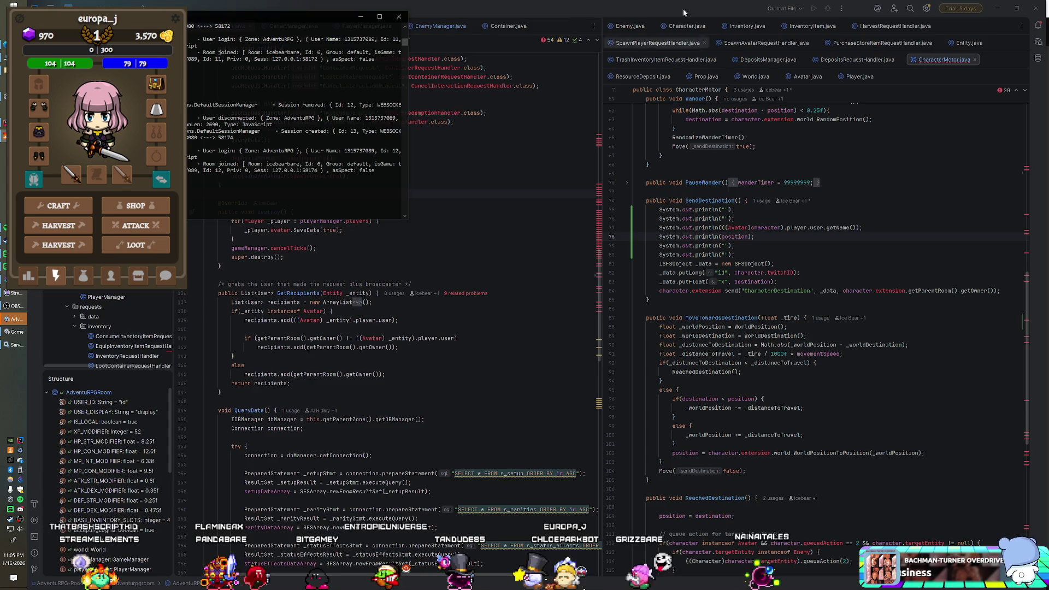
Bring the running game forward and order the character to loot from the actions tab.
{"action": "key", "text": "alt+Tab"}
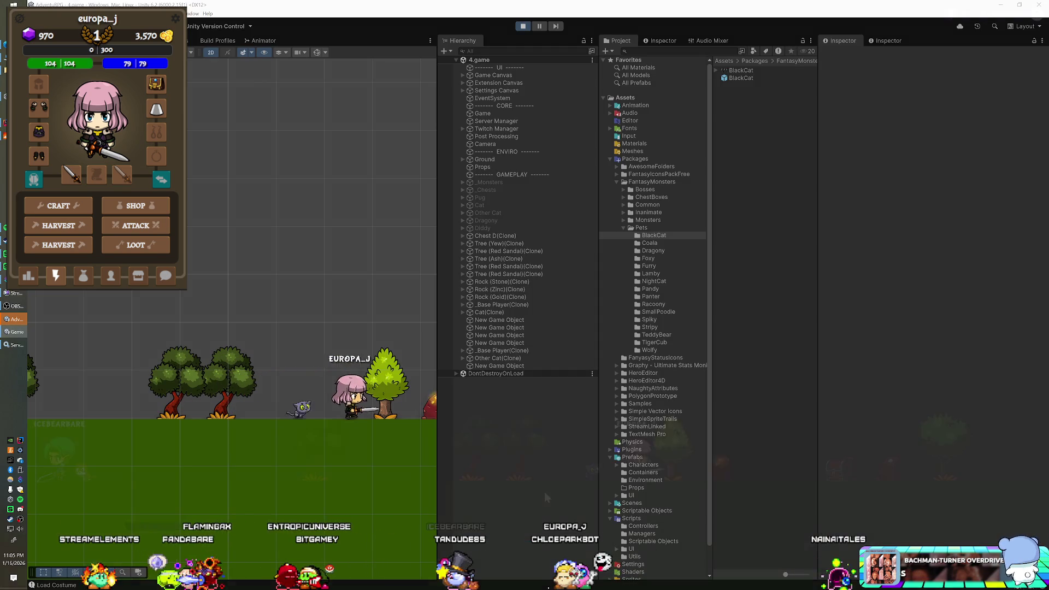
{"action": "left_click", "coordinate": [544, 491]}
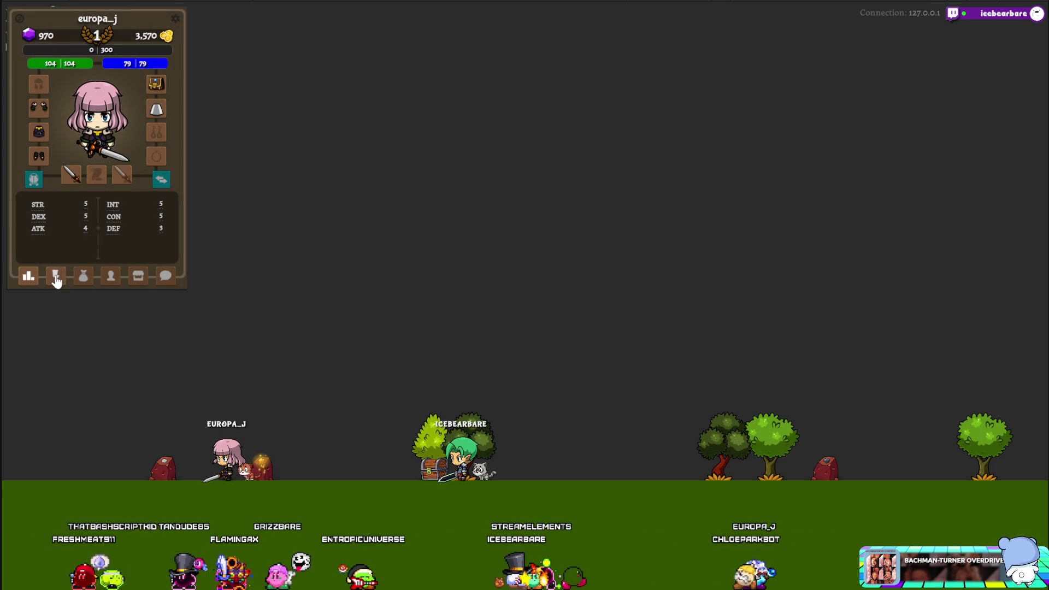
{"action": "left_click", "coordinate": [56, 280]}
{"action": "left_click", "coordinate": [135, 247]}
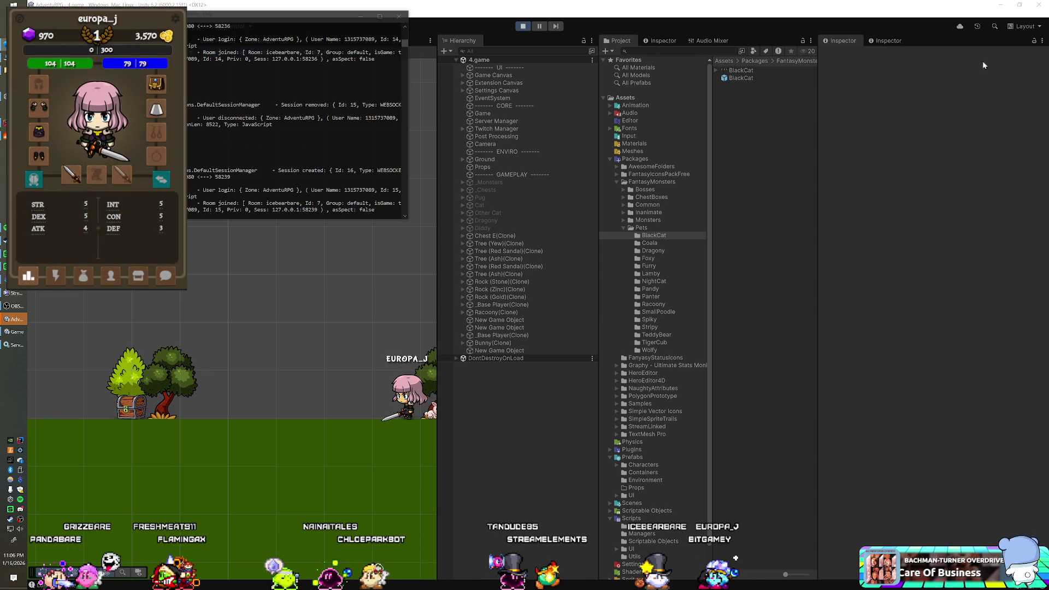
Keep issuing LOOT until the Shard Lizard Corpse loot window opens with its items.
{"action": "left_click", "coordinate": [56, 275]}
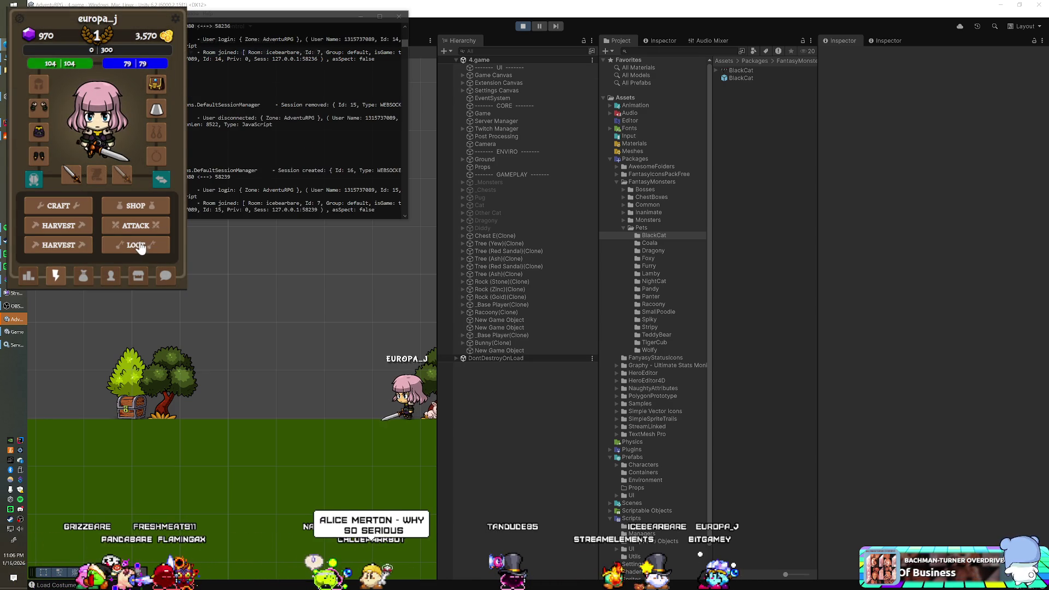
{"action": "left_click", "coordinate": [135, 246]}
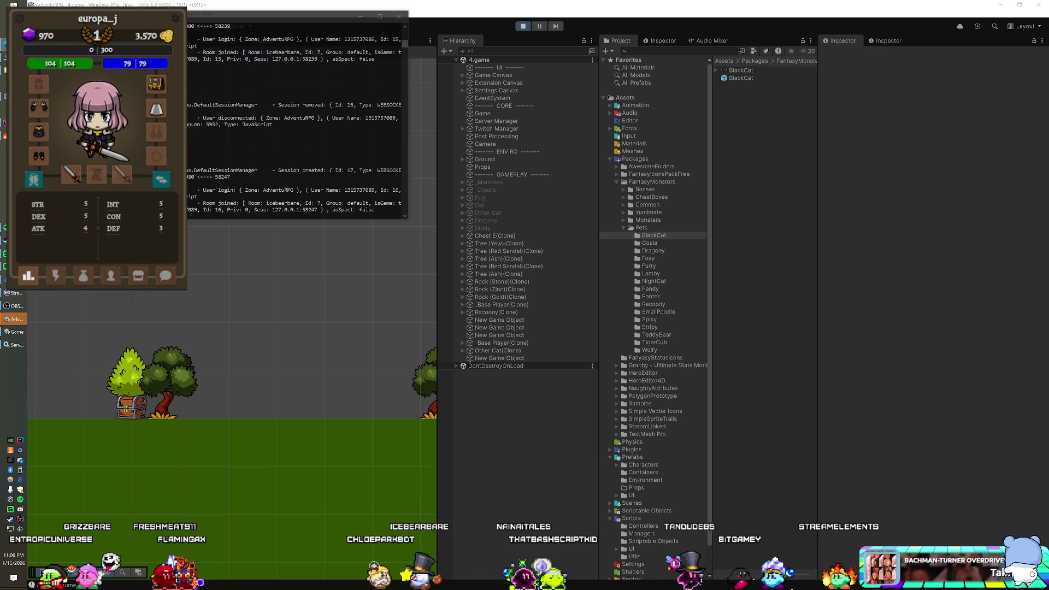
{"action": "left_click", "coordinate": [62, 278]}
{"action": "left_click", "coordinate": [163, 251]}
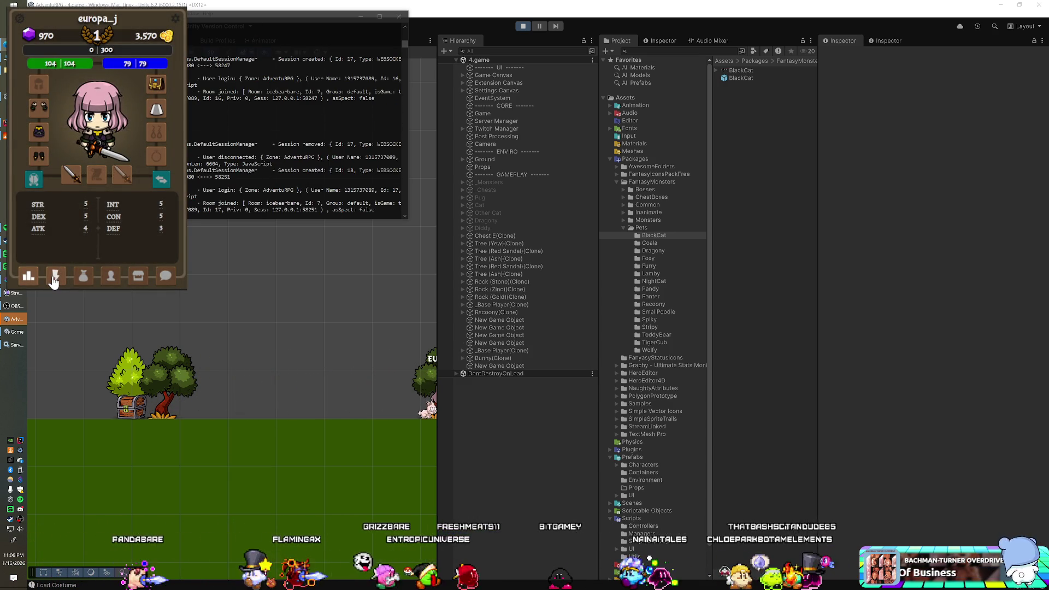
{"action": "left_click", "coordinate": [56, 280]}
{"action": "left_click", "coordinate": [148, 253]}
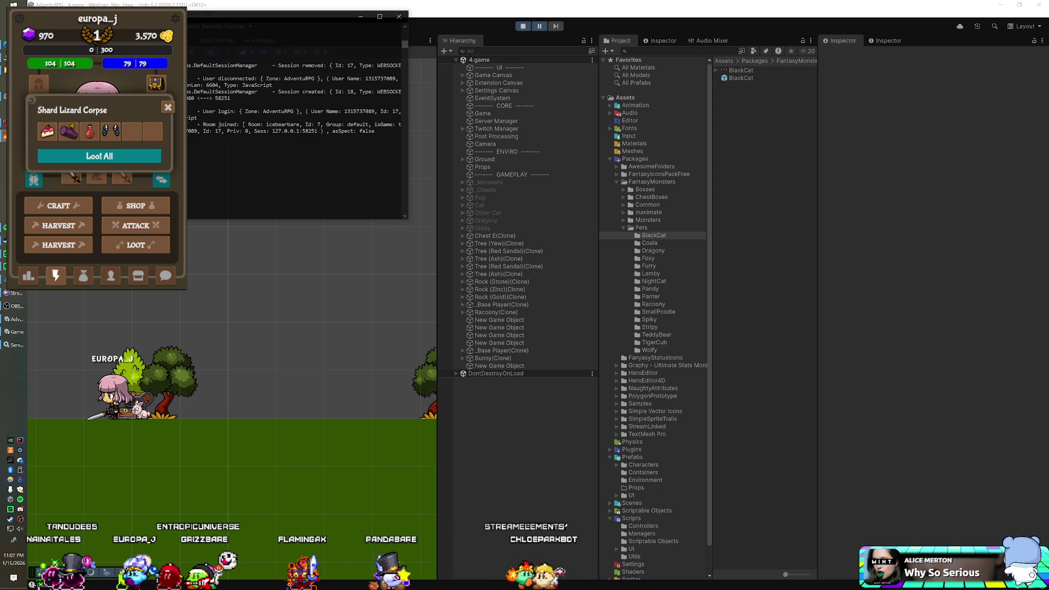
Drag the SmartFoxServer console to the screen centre, then bring Unity back in front.
{"action": "mouse_move", "coordinate": [138, 17]}
{"action": "left_mouse_down"}
{"action": "mouse_move", "coordinate": [215, 155]}
{"action": "mouse_move", "coordinate": [292, 217]}
{"action": "left_mouse_up"}
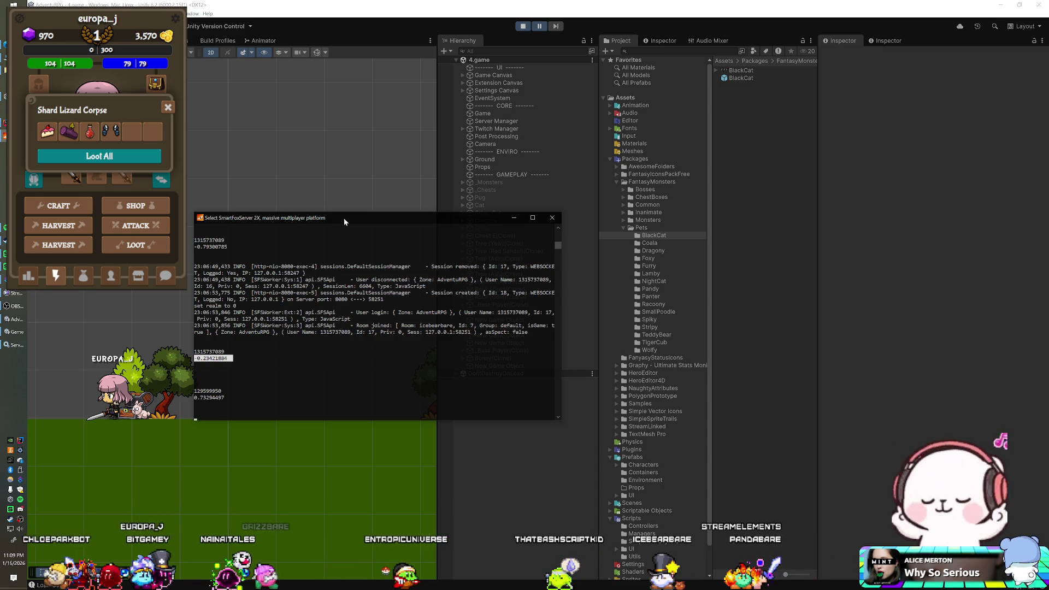
{"action": "left_click", "coordinate": [479, 14]}
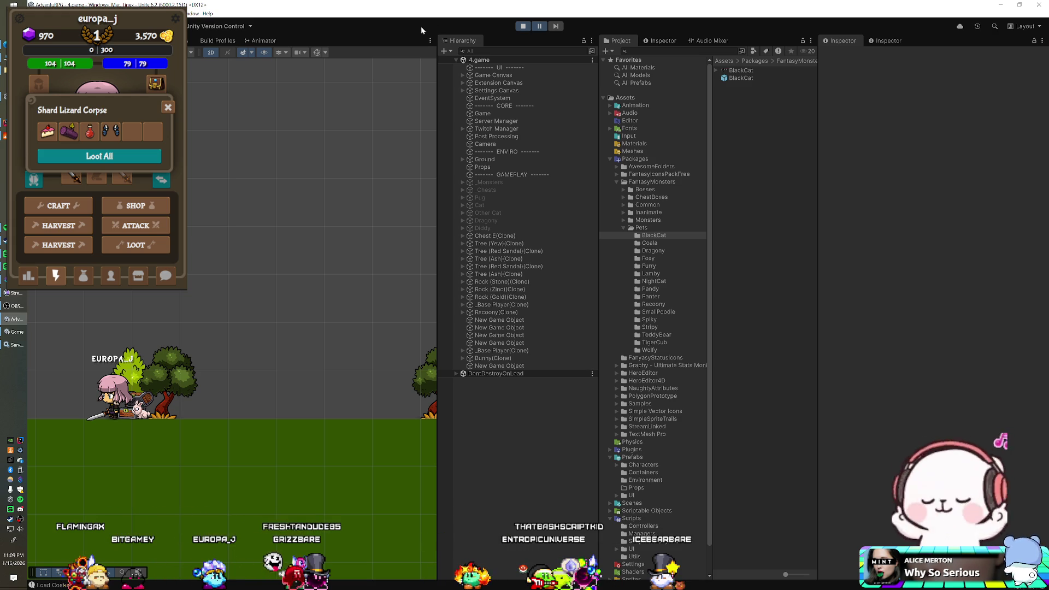
Stop the AdventuRPG play session in Unity and return to the Java server code.
{"action": "left_click", "coordinate": [523, 27]}
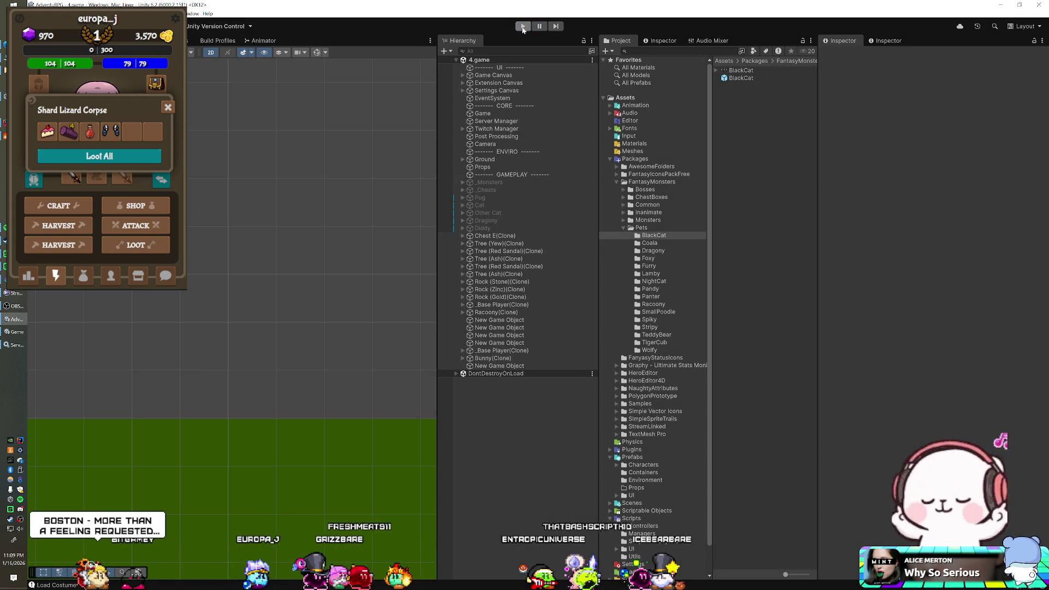
{"action": "key", "text": "alt+Tab"}
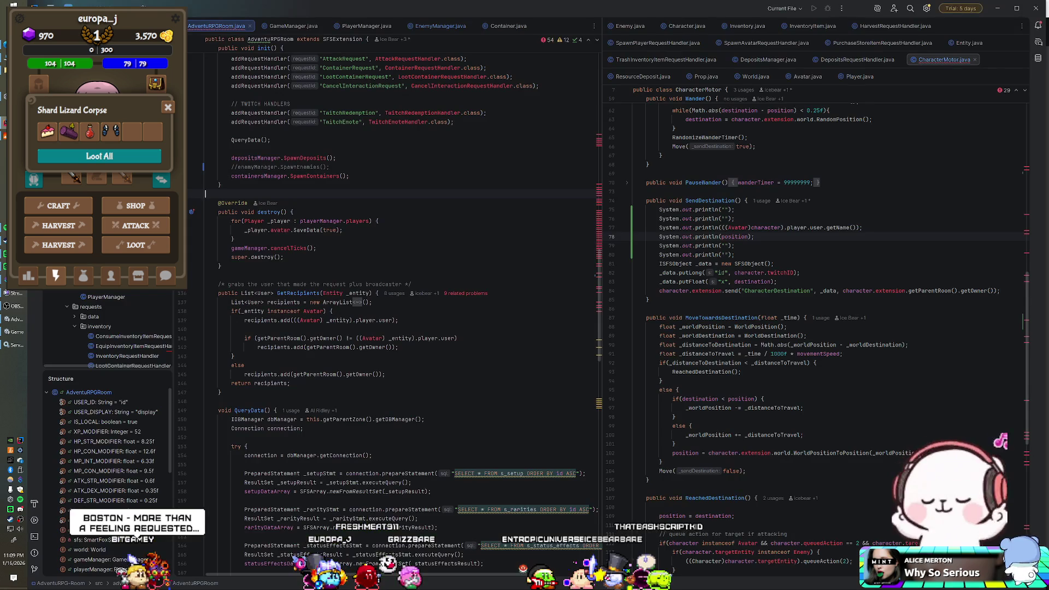
Put the cursor on the RandomizeWanderTimer() call in the CharacterMotor constructor to comment it out.
{"action": "scroll", "coordinate": [639, 195], "scroll_direction": "up", "scroll_amount": 10}
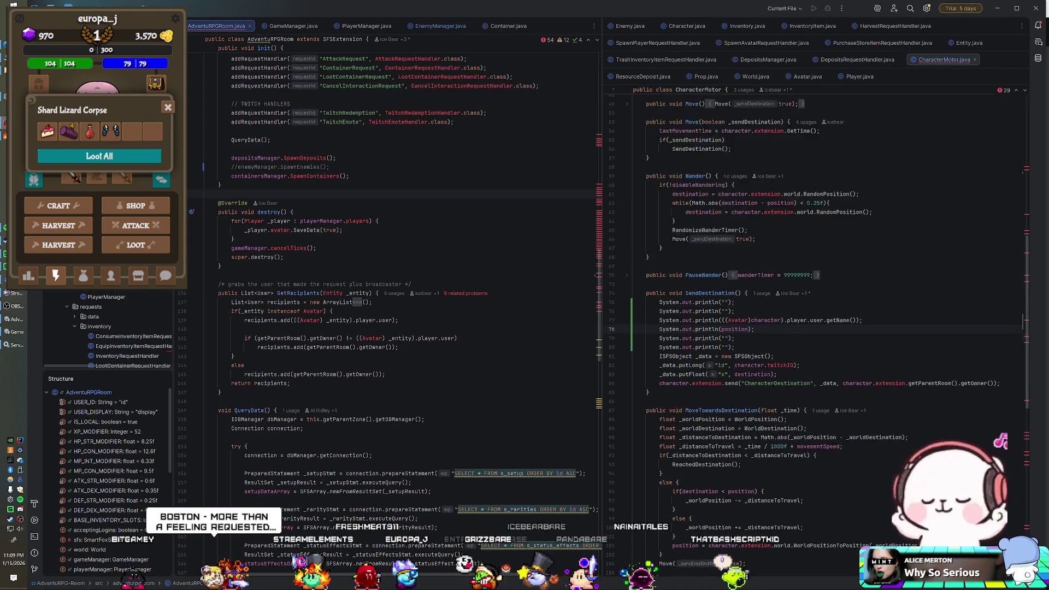
{"action": "scroll", "coordinate": [814, 327], "scroll_direction": "up", "scroll_amount": 5}
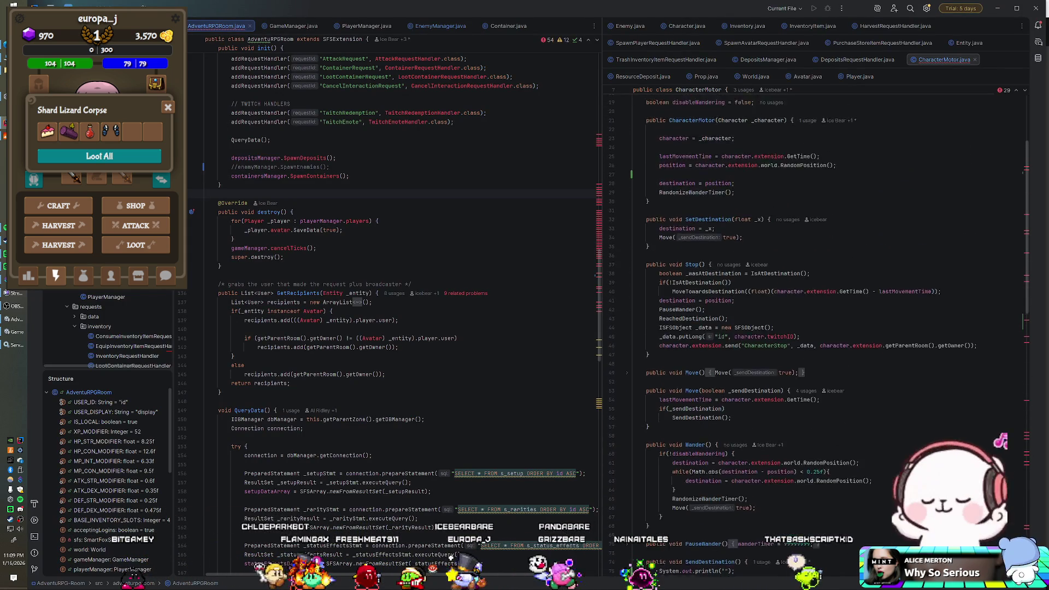
{"action": "left_click", "coordinate": [660, 237]}
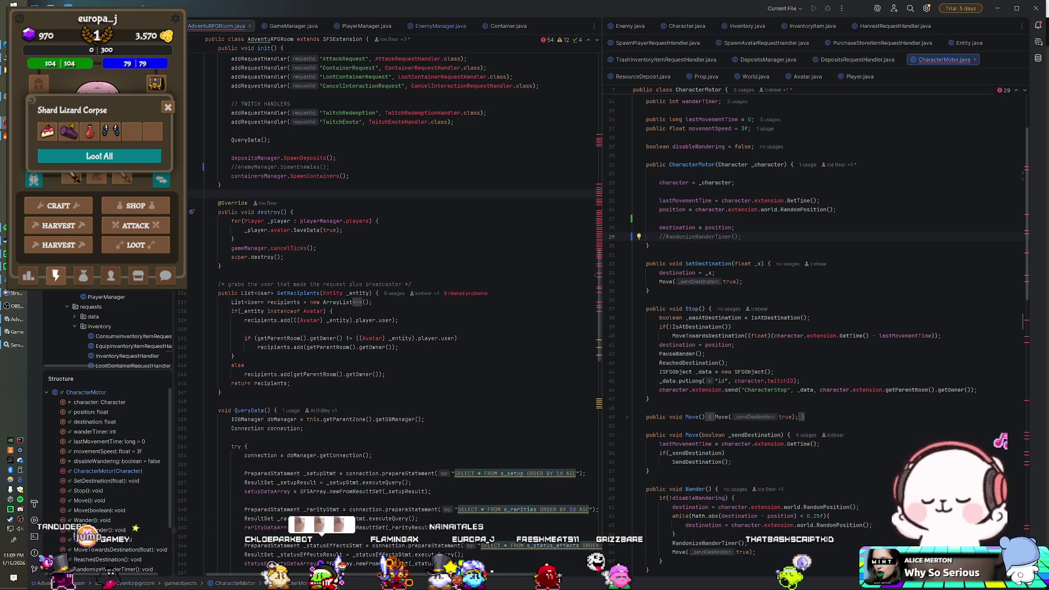
{"action": "left_click", "coordinate": [247, 203]}
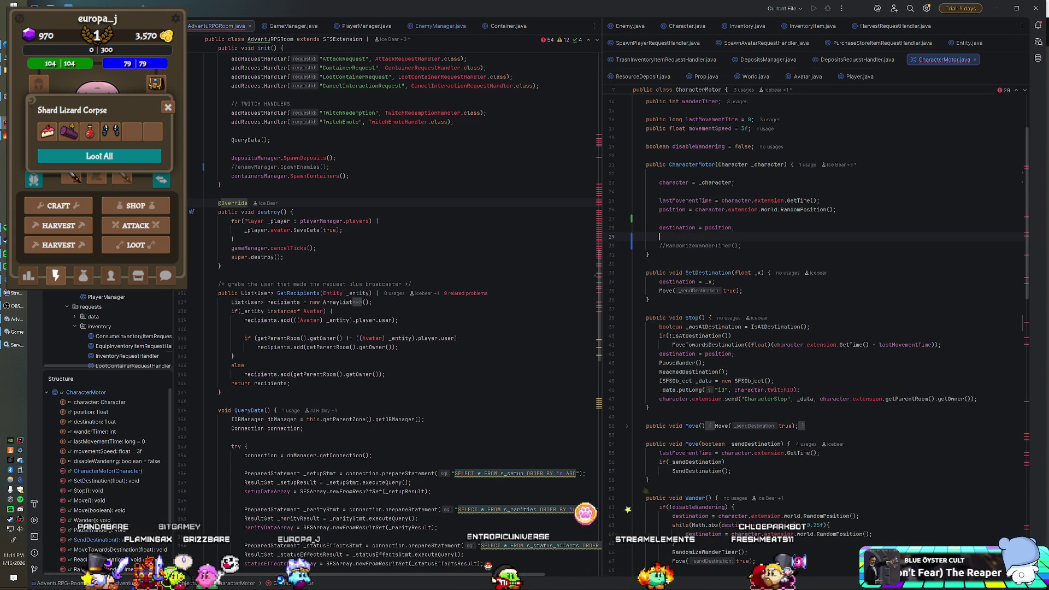
Move the SendDestination println debug lines below destination = position, then close the server console.
{"action": "key", "text": "Return"}
{"action": "scroll", "coordinate": [814, 328], "scroll_direction": "down", "scroll_amount": 5}
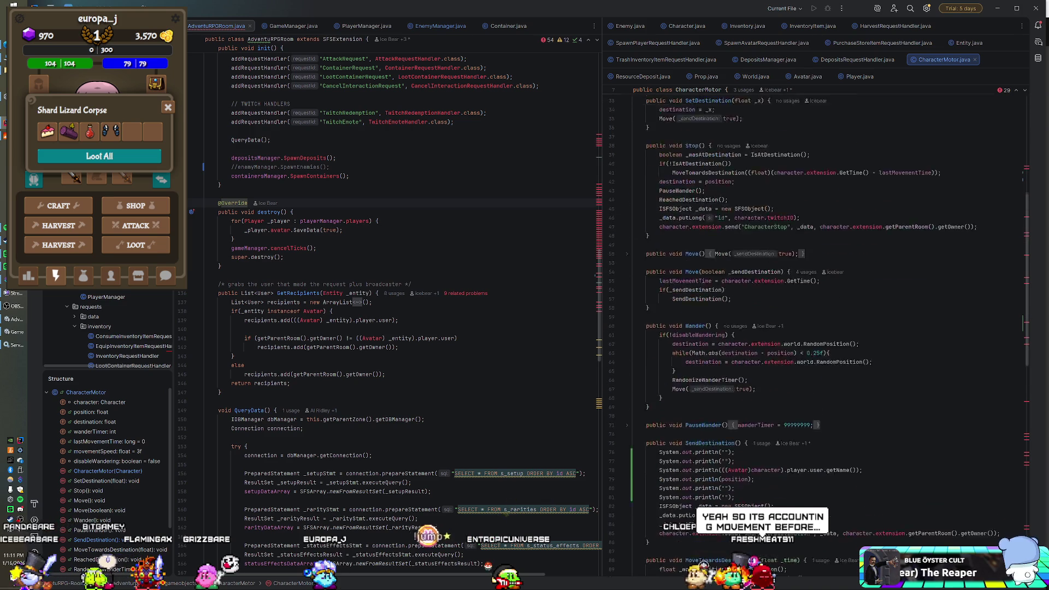
{"action": "mouse_move", "coordinate": [735, 425]}
{"action": "left_mouse_down"}
{"action": "mouse_move", "coordinate": [736, 381]}
{"action": "mouse_move", "coordinate": [747, 372]}
{"action": "left_mouse_up"}
{"action": "key", "text": "ctrl+c"}
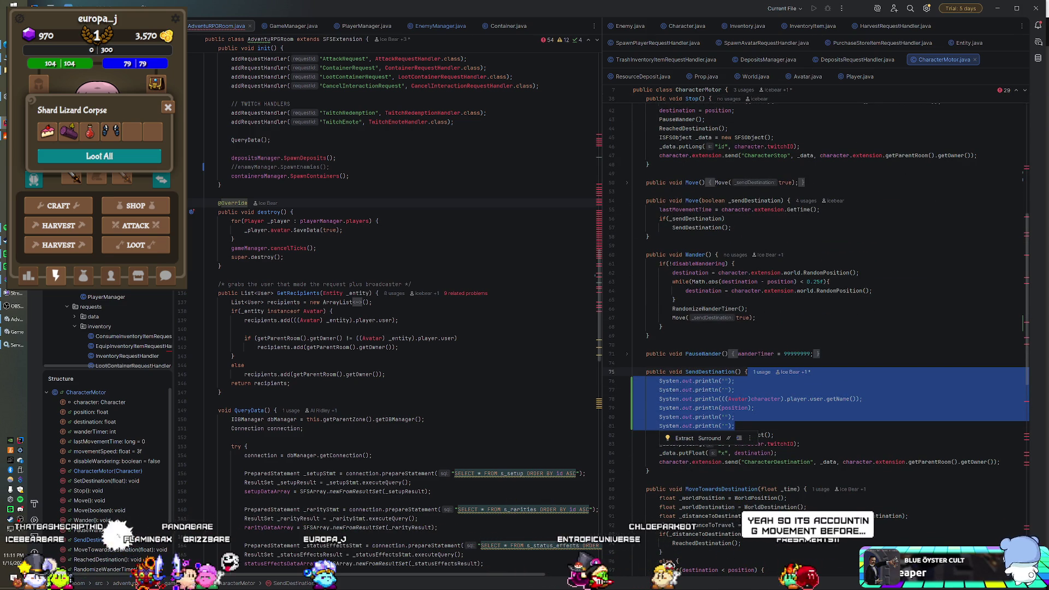
{"action": "key", "text": "BackSpace"}
{"action": "scroll", "coordinate": [747, 372], "scroll_direction": "up", "scroll_amount": 9}
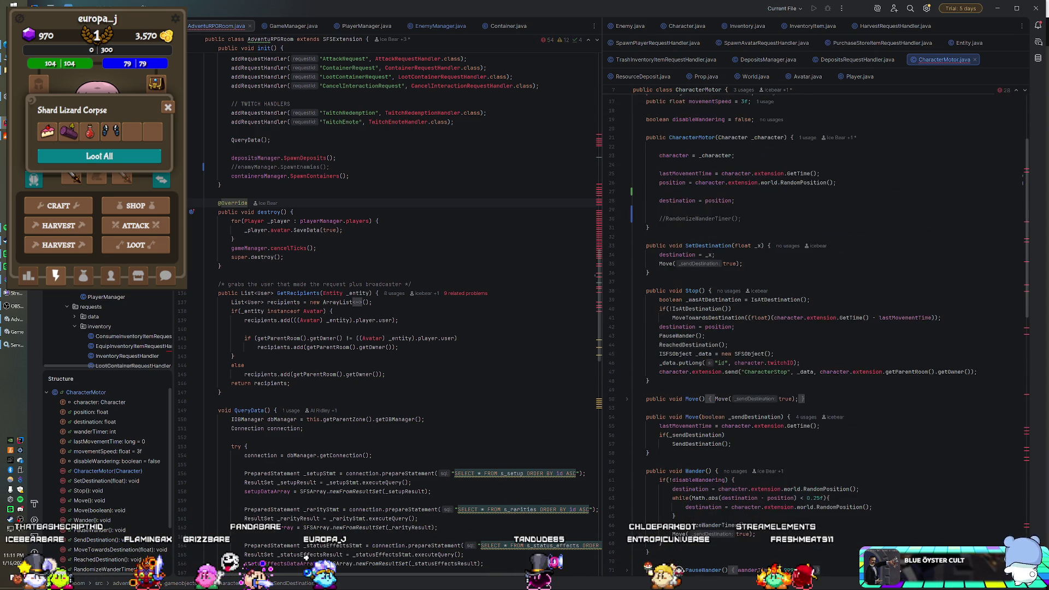
{"action": "scroll", "coordinate": [818, 298], "scroll_direction": "up", "scroll_amount": 2}
{"action": "key", "text": "ctrl+v"}
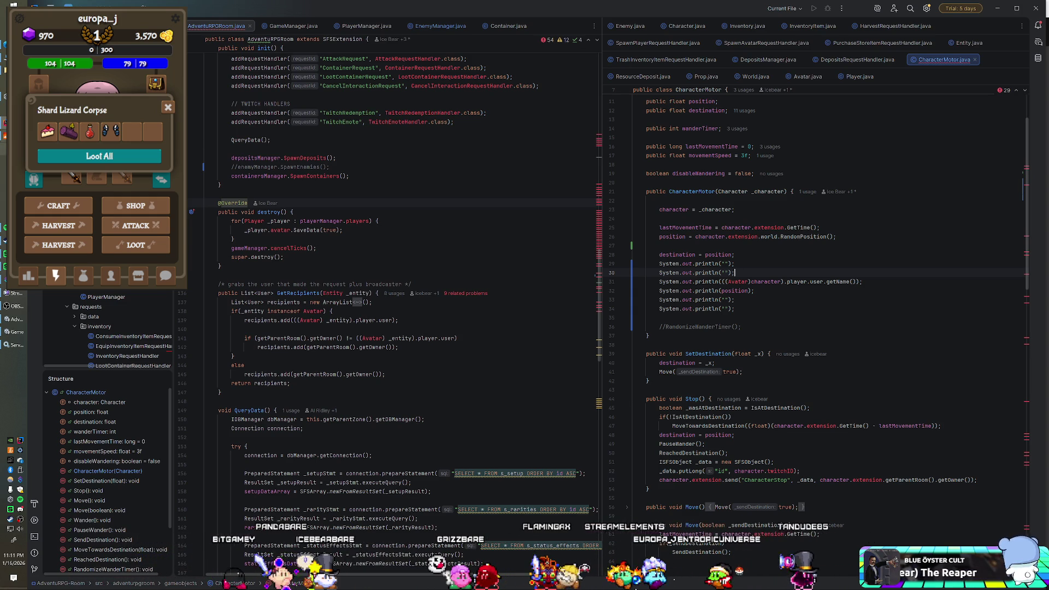
{"action": "key", "text": "alt+Tab"}
{"action": "left_click", "coordinate": [552, 218]}
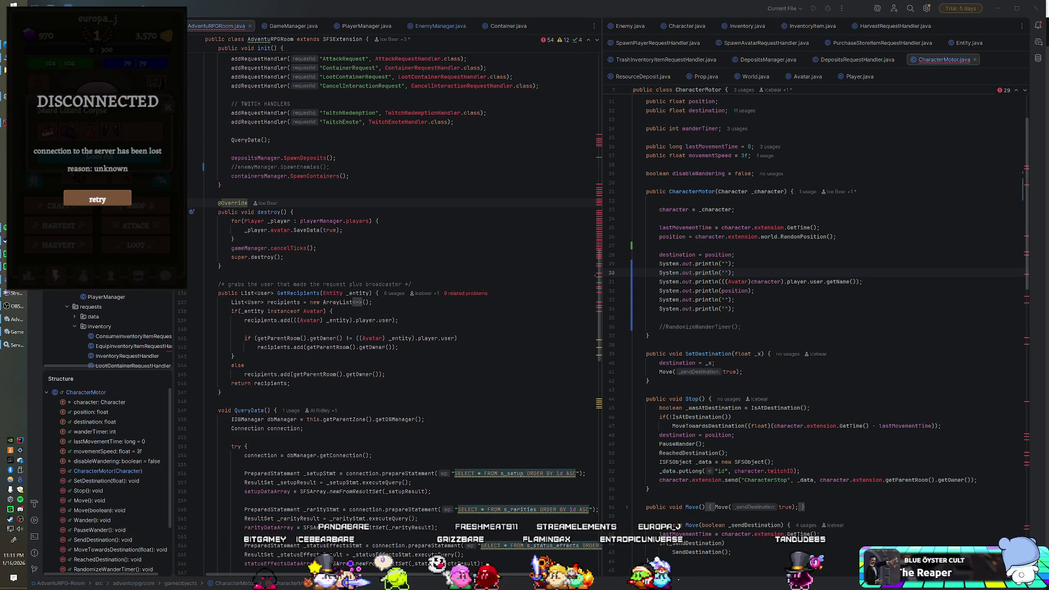
{"action": "right_click", "coordinate": [101, 366]}
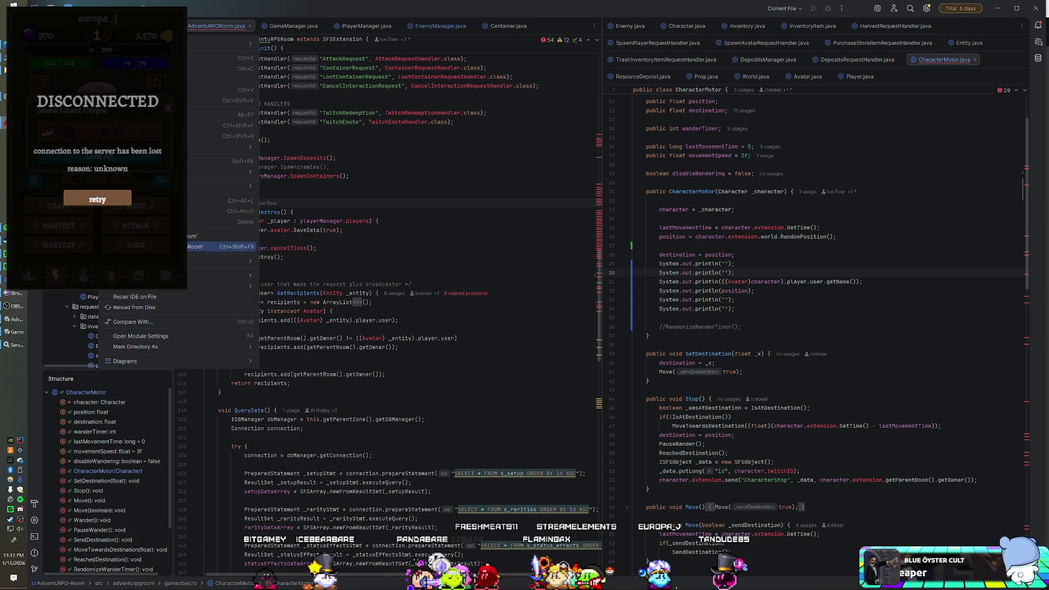
{"action": "key", "text": "Escape"}
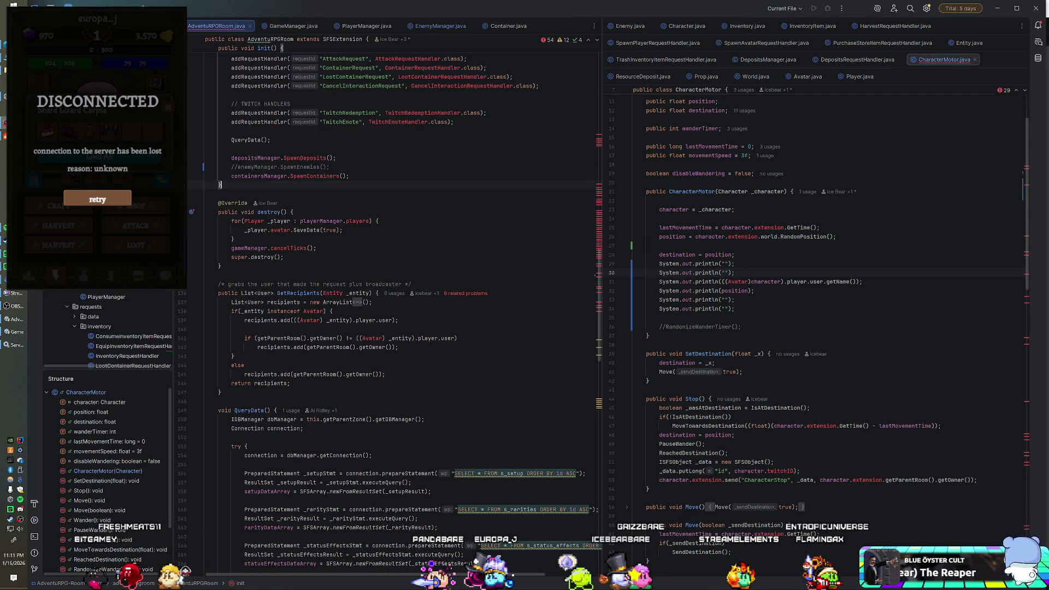
{"action": "key", "text": "alt+Tab"}
{"action": "key", "text": "ctrl+p"}
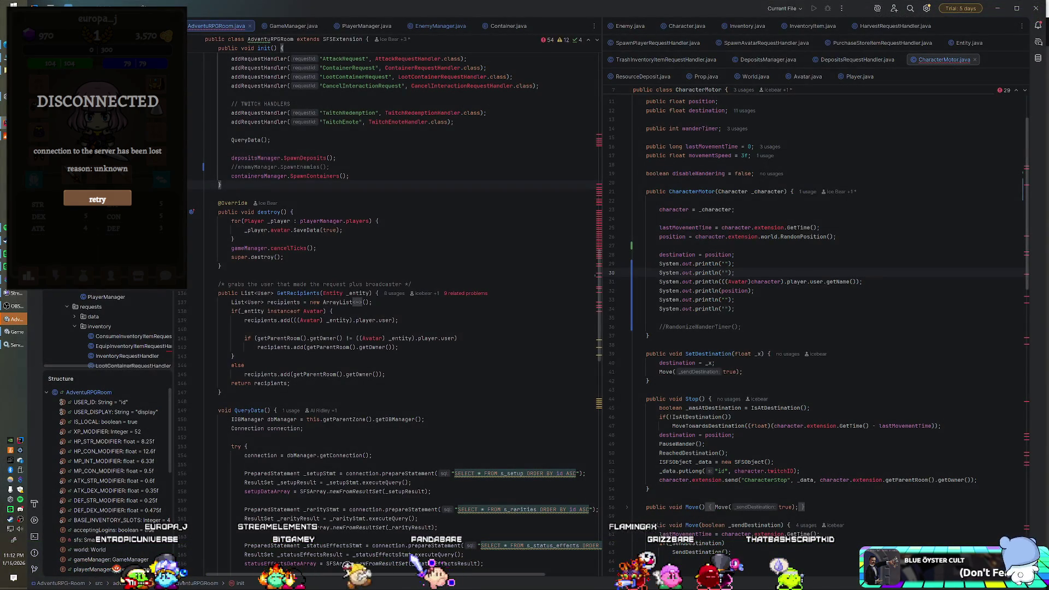
{"action": "left_click", "coordinate": [634, 317]}
{"action": "type", "text": "wan"}
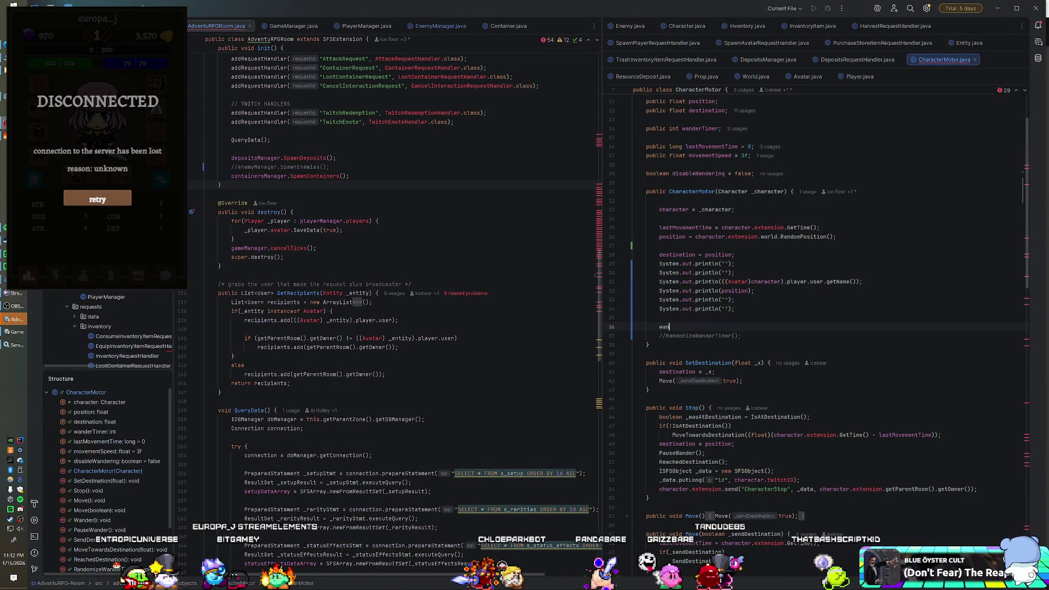
Add wanderTimer = 99999 on a new line in the CharacterMotor constructor.
{"action": "key", "text": "Return"}
{"action": "type", "text": "wanderT"}
{"action": "key", "text": "Return"}
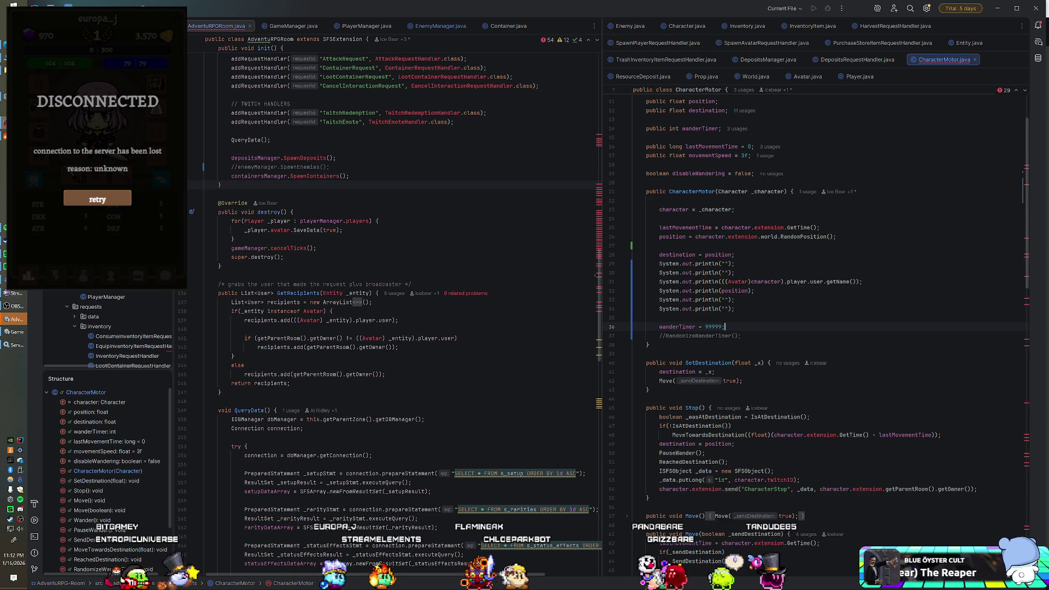
Dismiss the project module actions and disconnected game window, then briefly show the server console.
{"action": "right_click", "coordinate": [115, 290]}
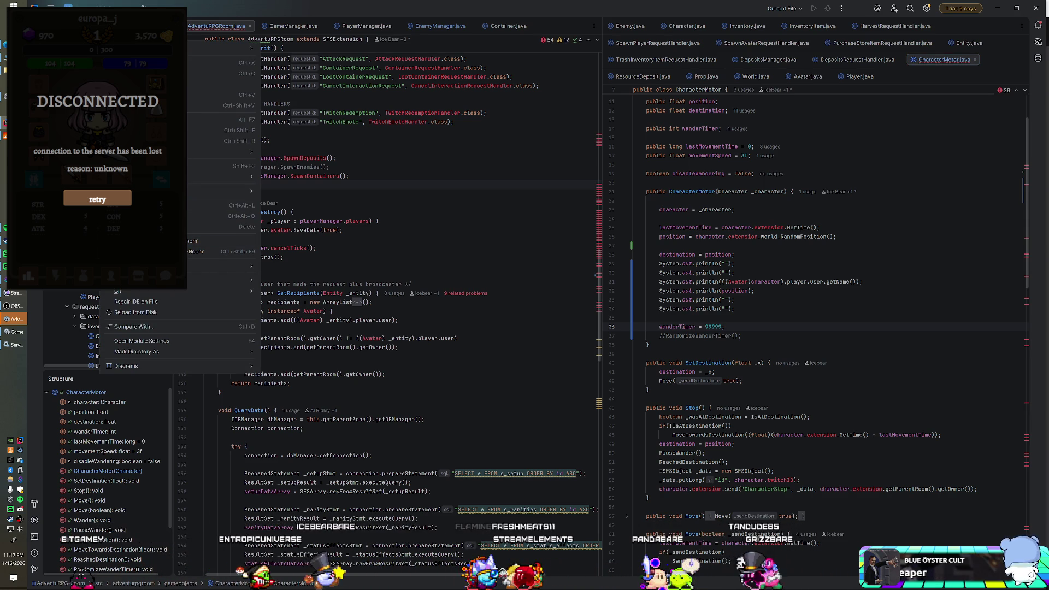
{"action": "key", "text": "Escape"}
{"action": "right_click", "coordinate": [83, 41]}
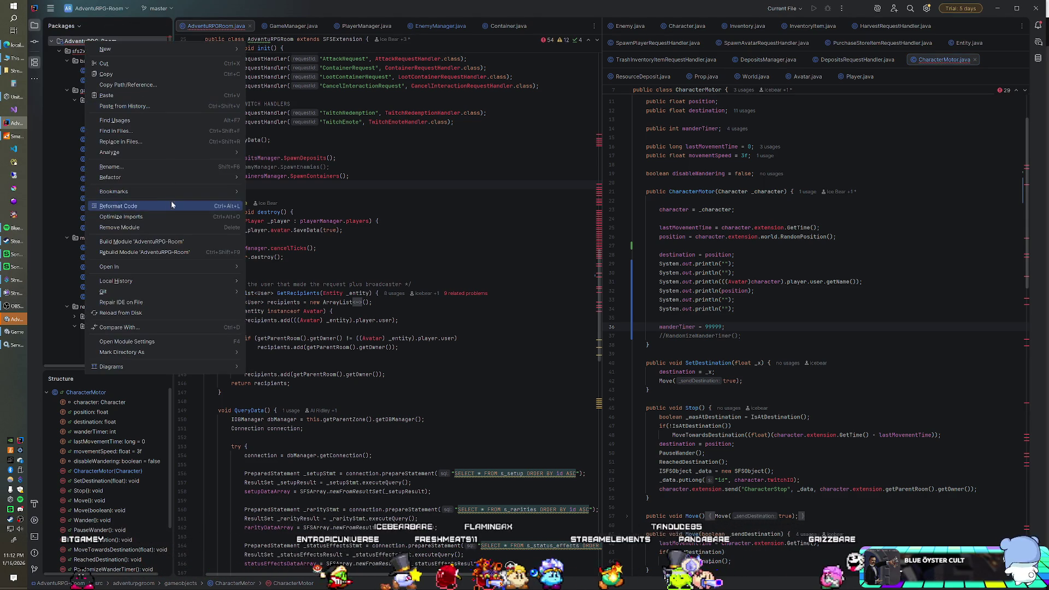
{"action": "key", "text": "Escape"}
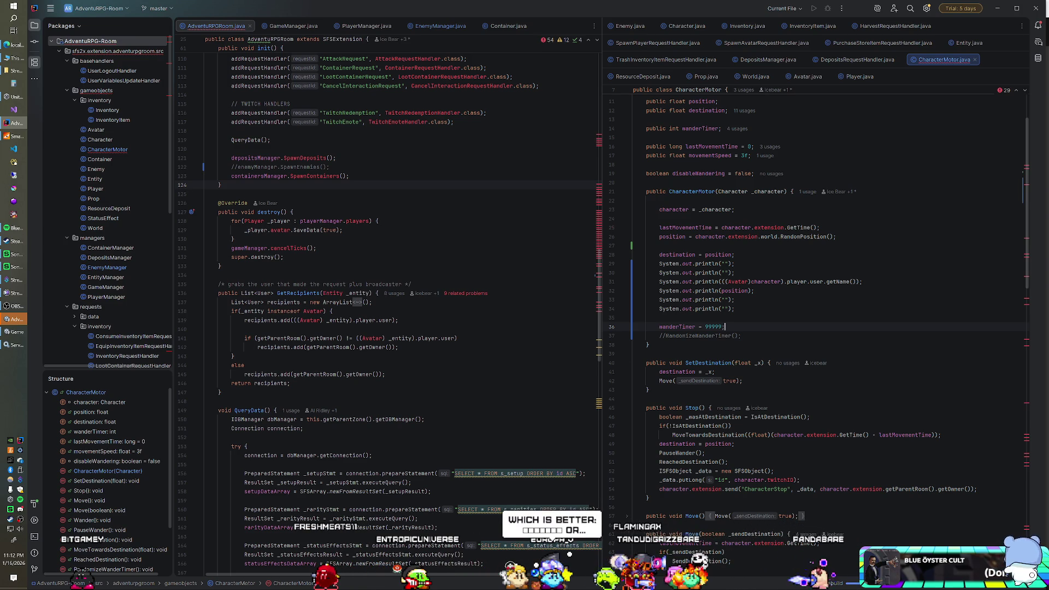
{"action": "left_click", "coordinate": [25, 137]}
{"action": "left_click", "coordinate": [409, 27]}
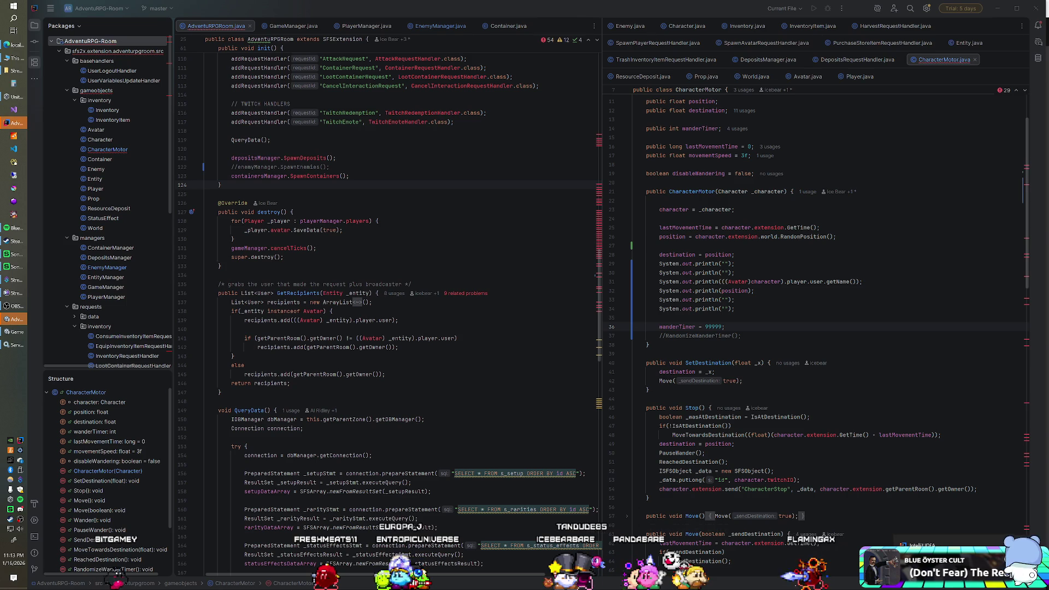
Show the restarting SmartFoxServer console, then go back to the Unity editor.
{"action": "left_click", "coordinate": [15, 137]}
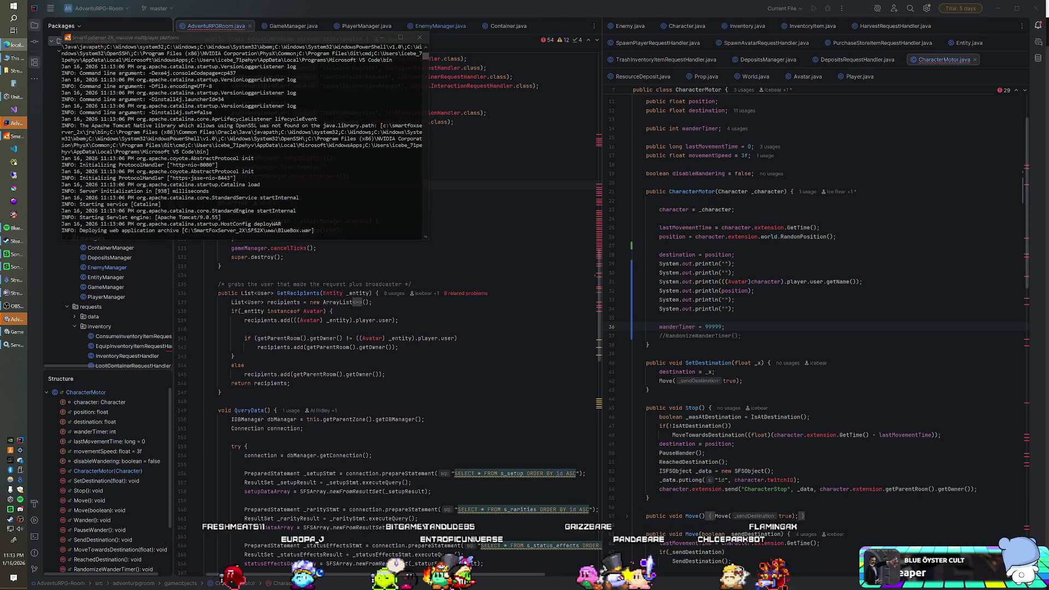
{"action": "key", "text": "alt+Tab"}
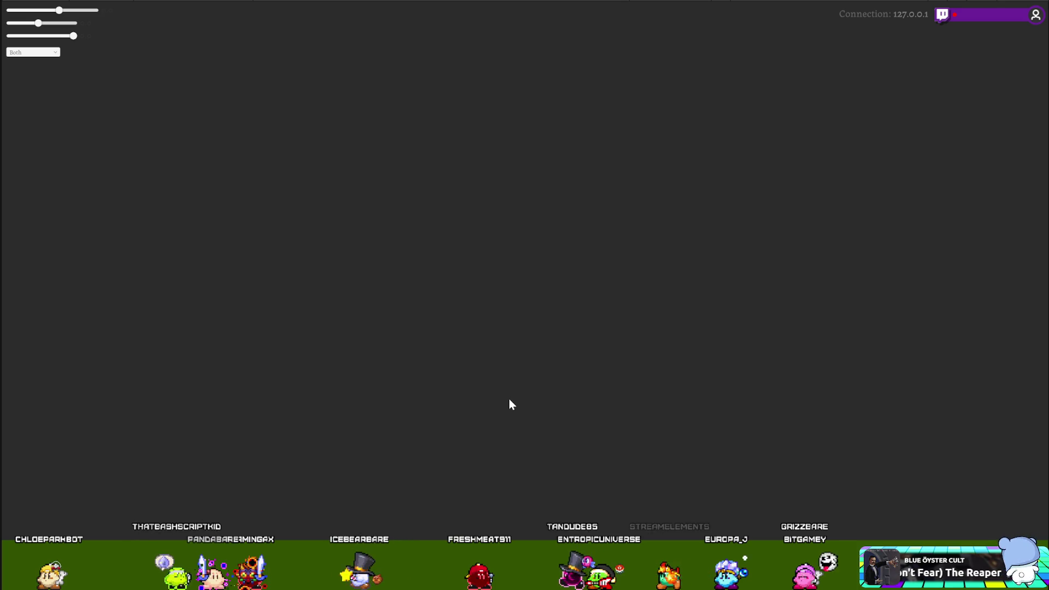
Shrink the running Game view and bring up the SmartFoxServer console.
{"action": "key", "text": "ctrl+minus"}
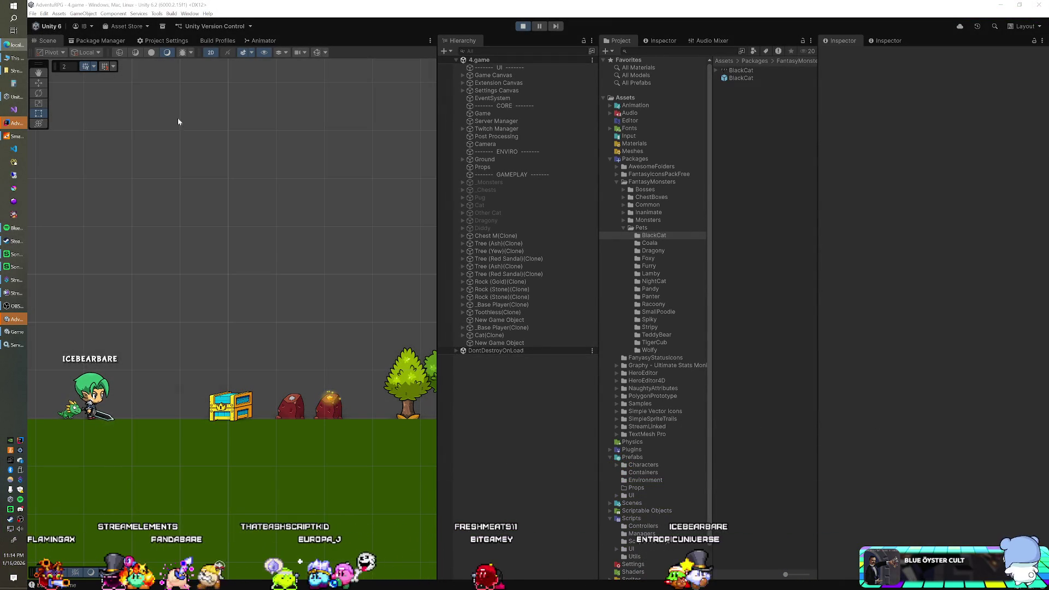
{"action": "left_click", "coordinate": [14, 136]}
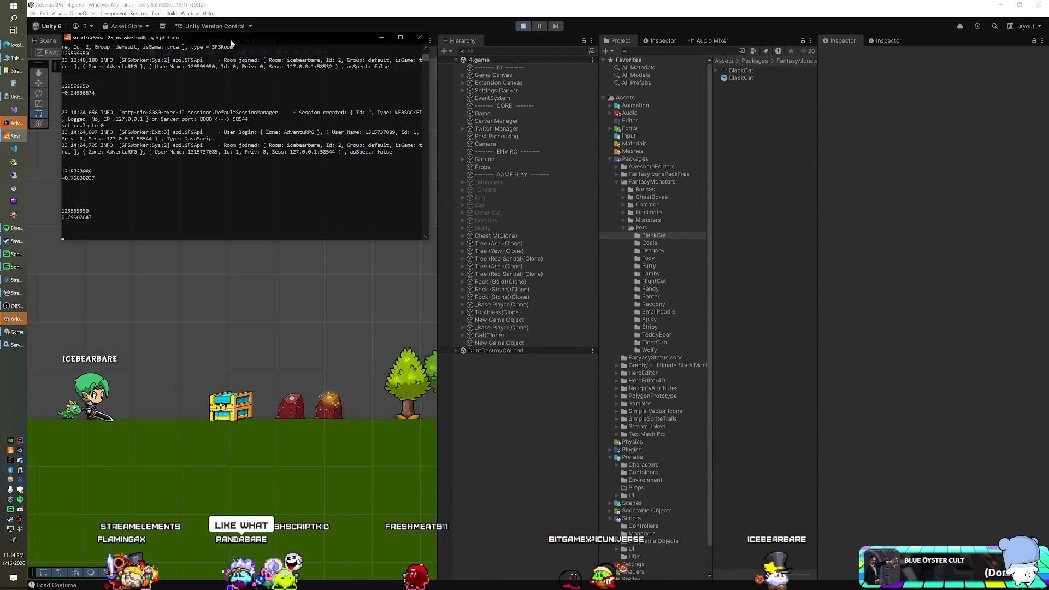
Select the logged position value -0.71630037 and move the console window up and right.
{"action": "left_click", "coordinate": [381, 37]}
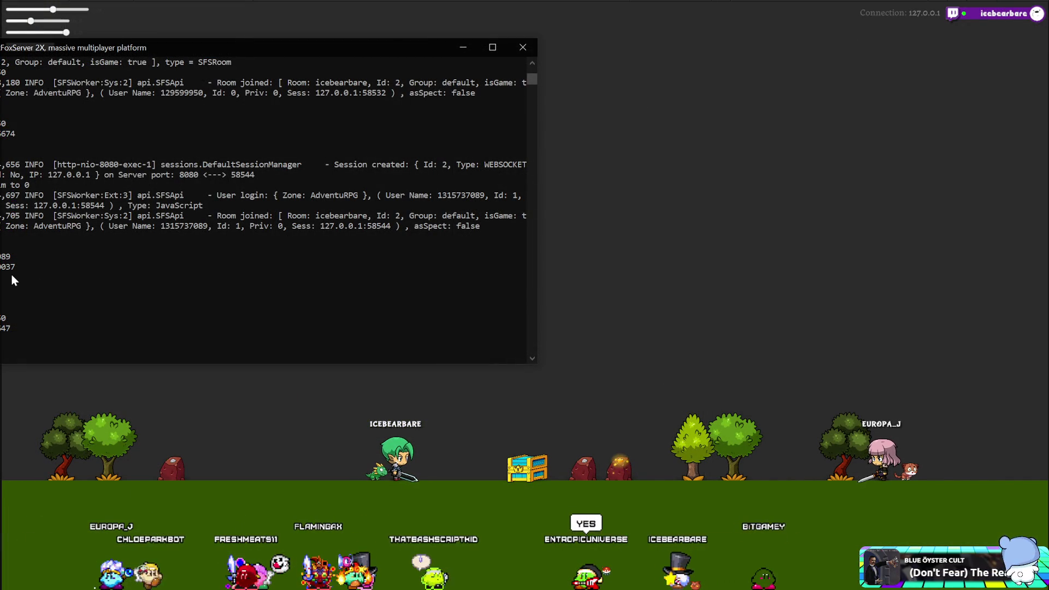
{"action": "mouse_move", "coordinate": [27, 267]}
{"action": "left_mouse_down"}
{"action": "mouse_move", "coordinate": [525, 268]}
{"action": "mouse_move", "coordinate": [1, 268]}
{"action": "left_mouse_up"}
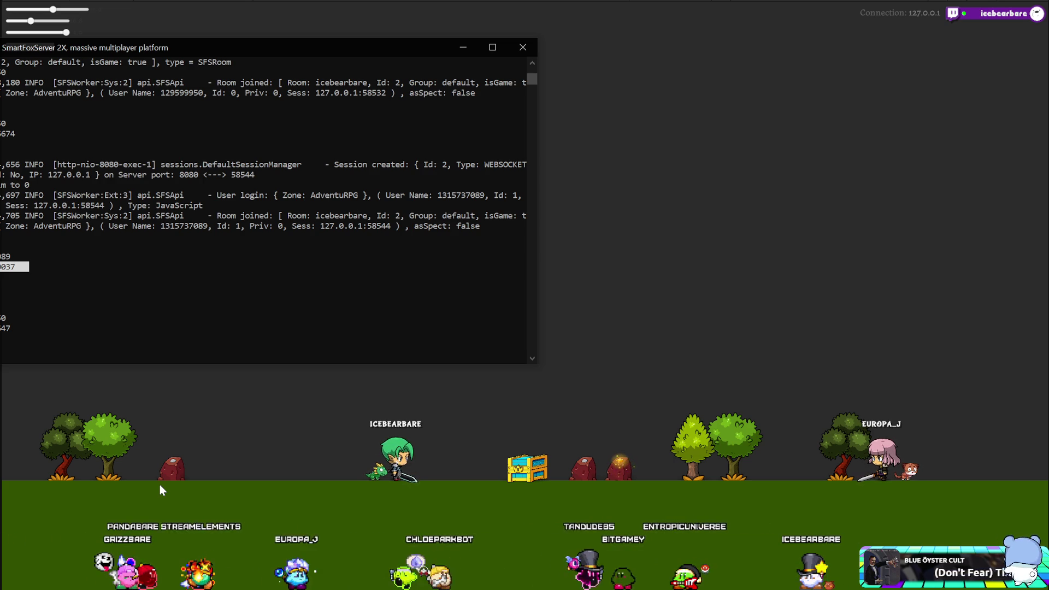
{"action": "left_click_drag", "start_coordinate": [223, 65], "coordinate": [276, 54]}
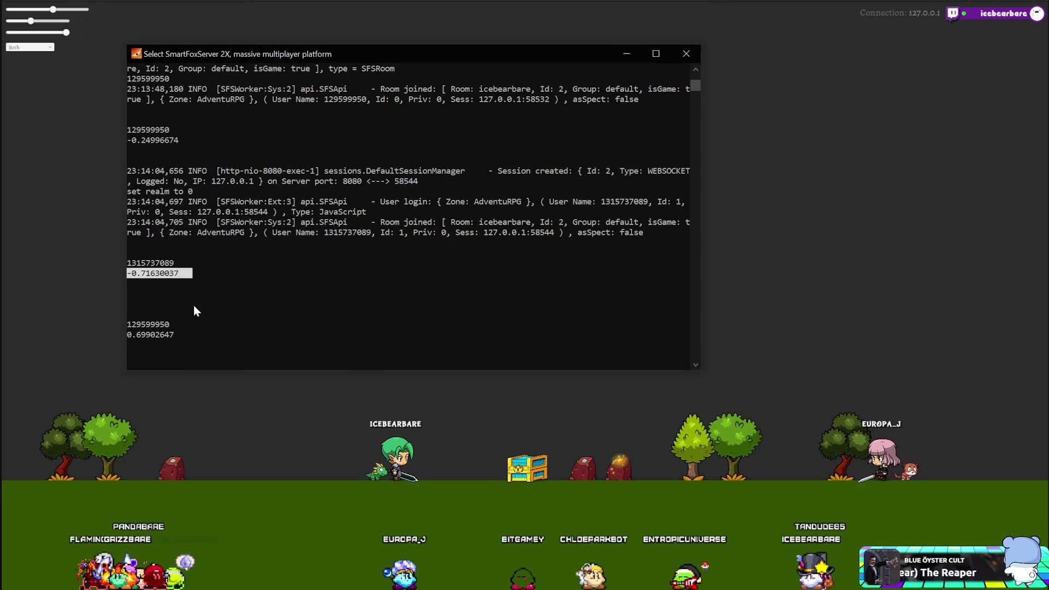
{"action": "left_click", "coordinate": [208, 274]}
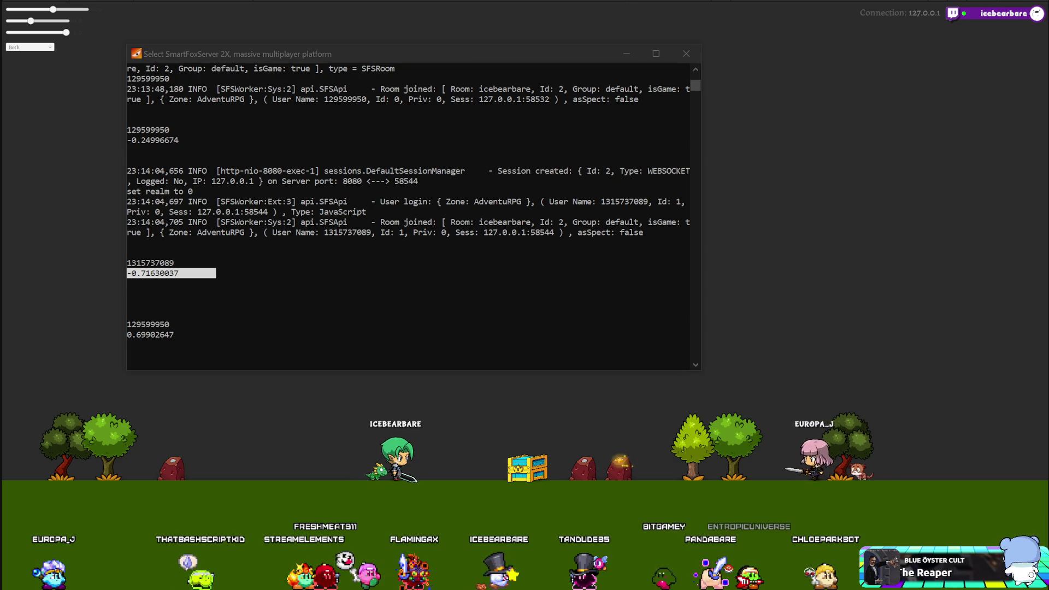
Scroll through the server log, close the SmartFoxServer console, and return to the code.
{"action": "scroll", "coordinate": [485, 302], "scroll_direction": "down", "scroll_amount": 2}
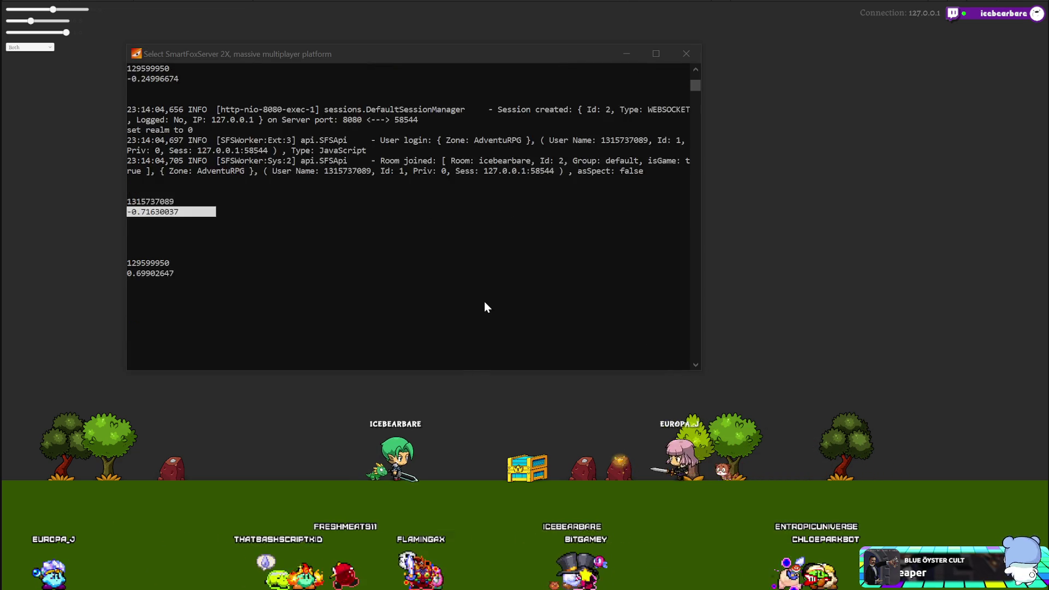
{"action": "scroll", "coordinate": [485, 302], "scroll_direction": "up", "scroll_amount": 1}
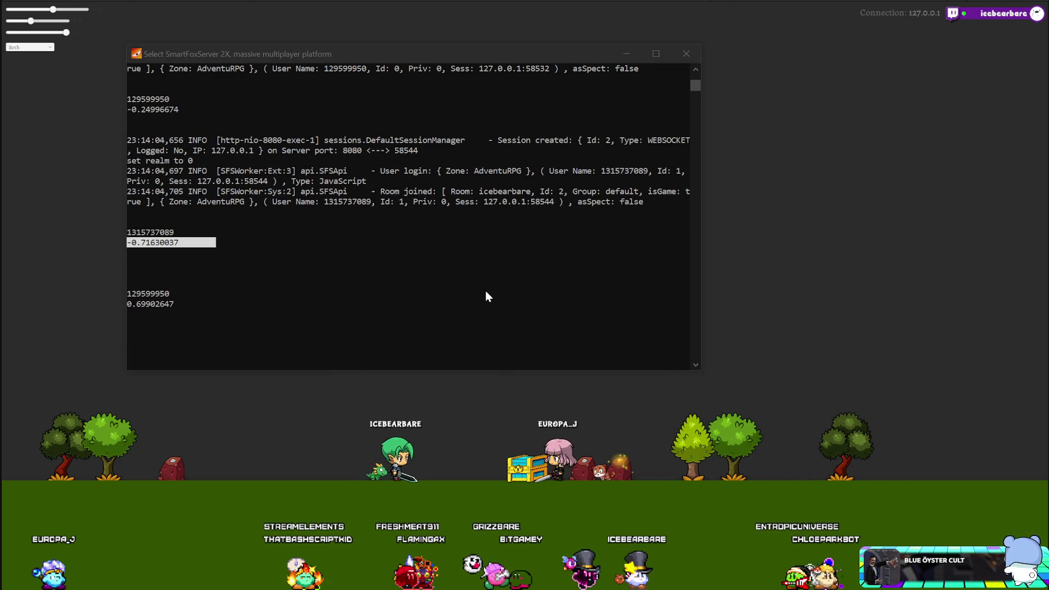
{"action": "left_click", "coordinate": [686, 55]}
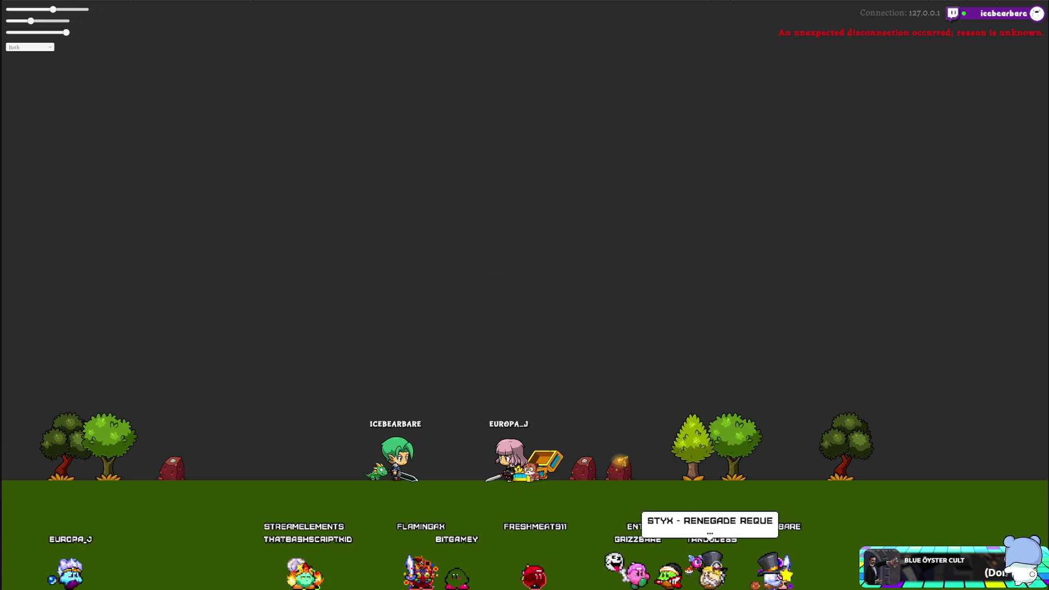
{"action": "key", "text": "alt+Tab"}
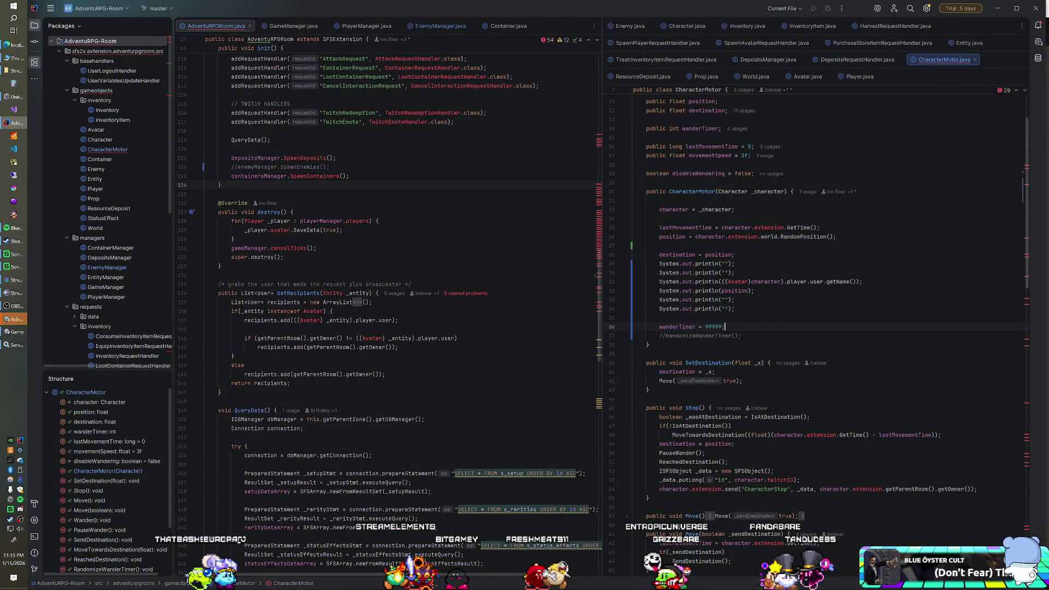
Restore the println debug lines with the player's name and position into SendDestination.
{"action": "left_click_drag", "start_coordinate": [735, 308], "coordinate": [735, 255]}
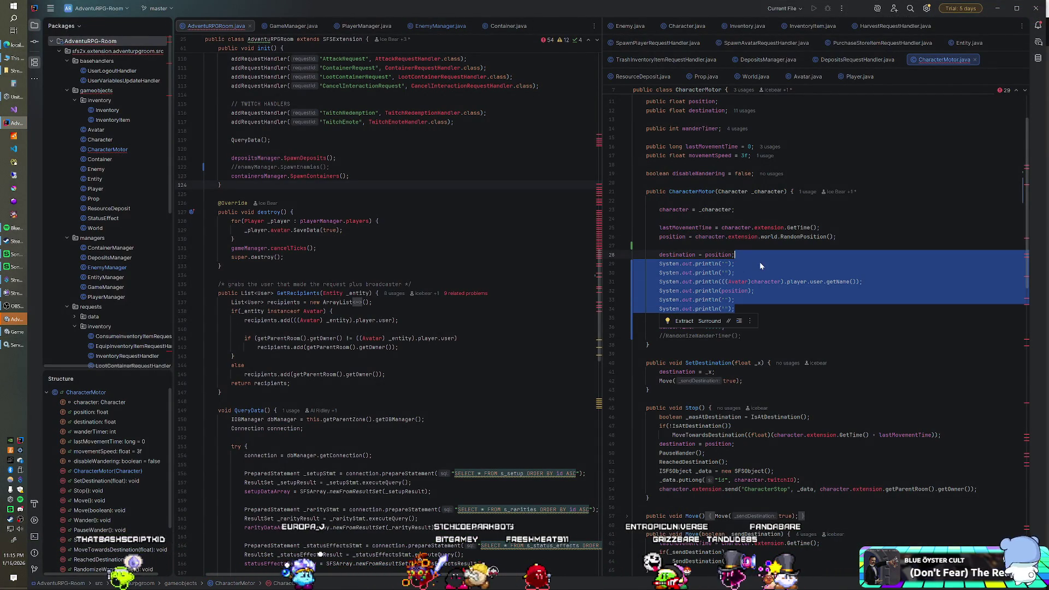
{"action": "scroll", "coordinate": [759, 264], "scroll_direction": "down", "scroll_amount": 10}
{"action": "scroll", "coordinate": [760, 261], "scroll_direction": "down", "scroll_amount": 3}
{"action": "left_click", "coordinate": [747, 326]}
{"action": "left_click", "coordinate": [746, 327], "text": "ctrl"}
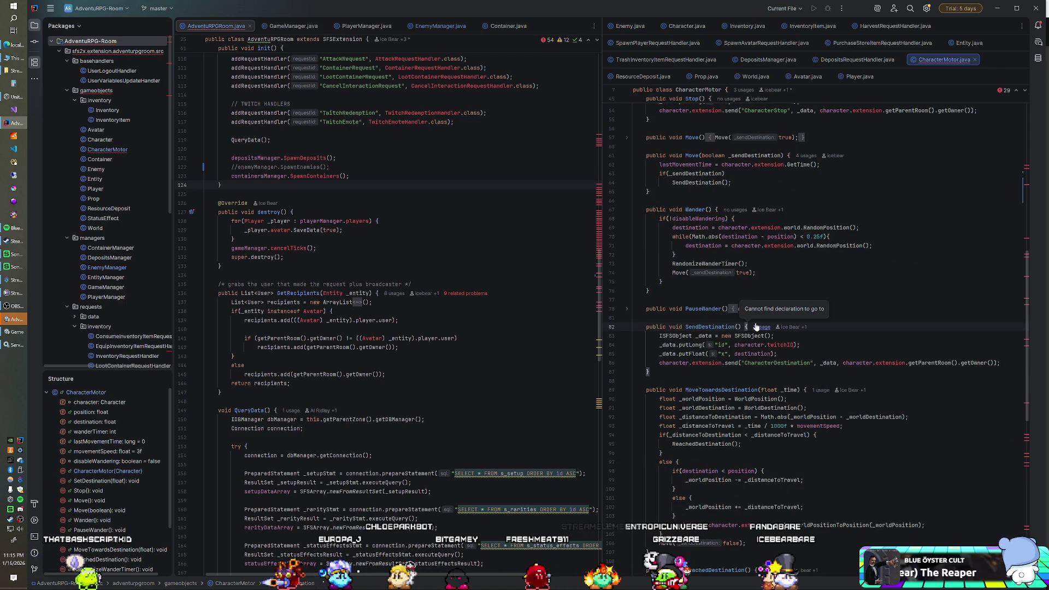
{"action": "key", "text": "ctrl+z"}
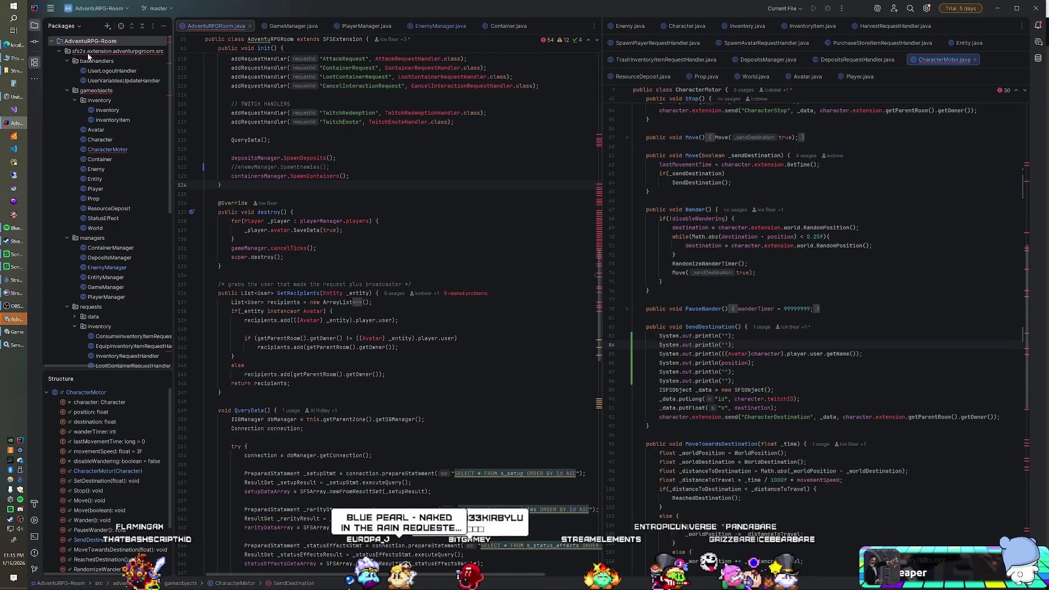
Close the project tree context options and bring up the SmartFoxServer 2X console.
{"action": "right_click", "coordinate": [89, 59]}
{"action": "key", "text": "Escape"}
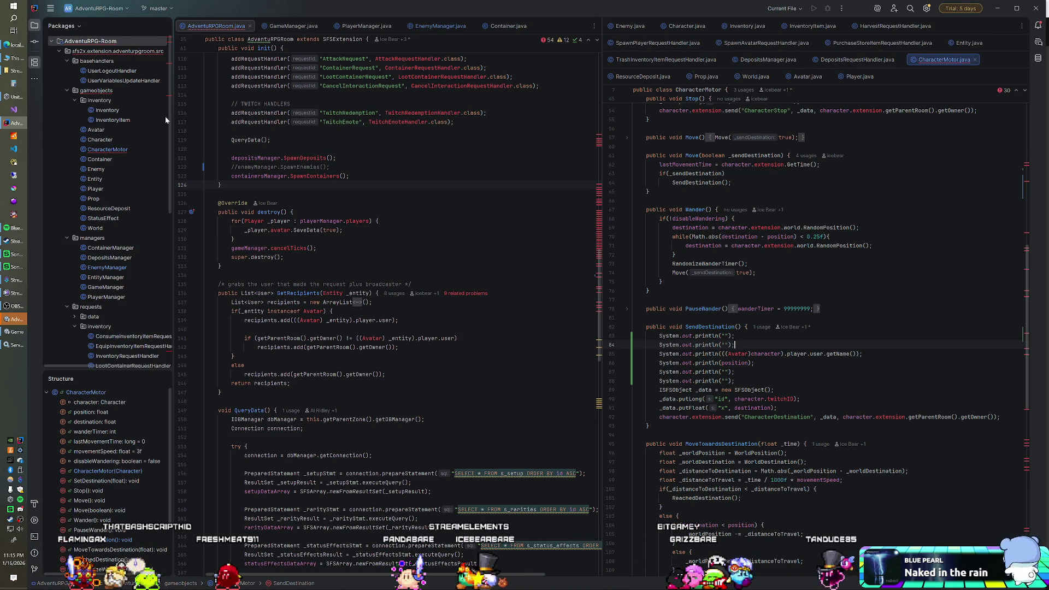
{"action": "left_click", "coordinate": [16, 139]}
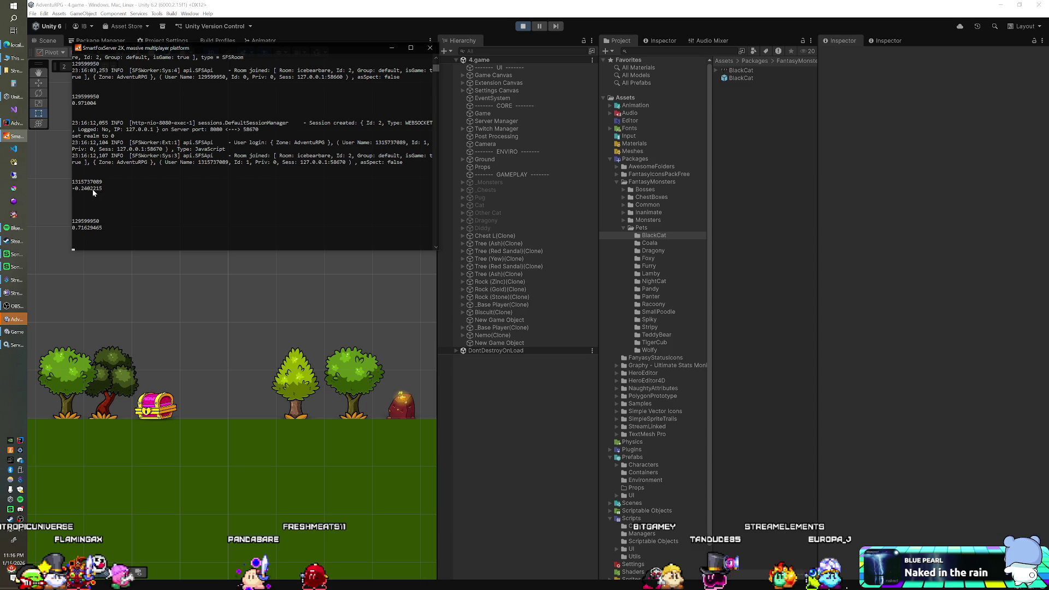
Select the logged position value -0.2402215 and its user number line in the server console.
{"action": "left_click_drag", "start_coordinate": [119, 191], "coordinate": [72, 189]}
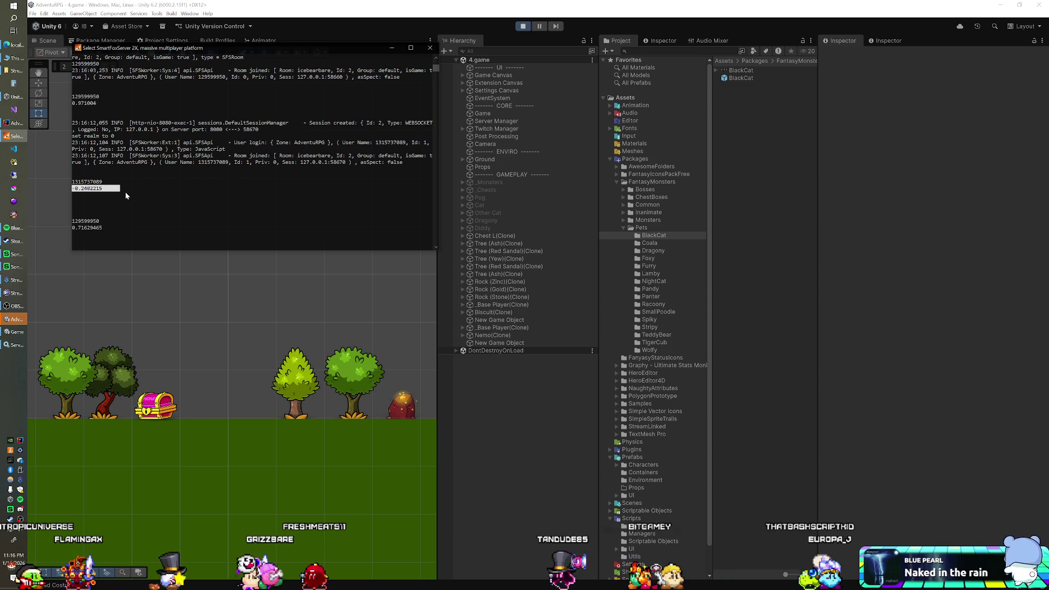
{"action": "mouse_move", "coordinate": [117, 181]}
{"action": "left_mouse_down"}
{"action": "mouse_move", "coordinate": [74, 184]}
{"action": "mouse_move", "coordinate": [125, 182]}
{"action": "left_mouse_up"}
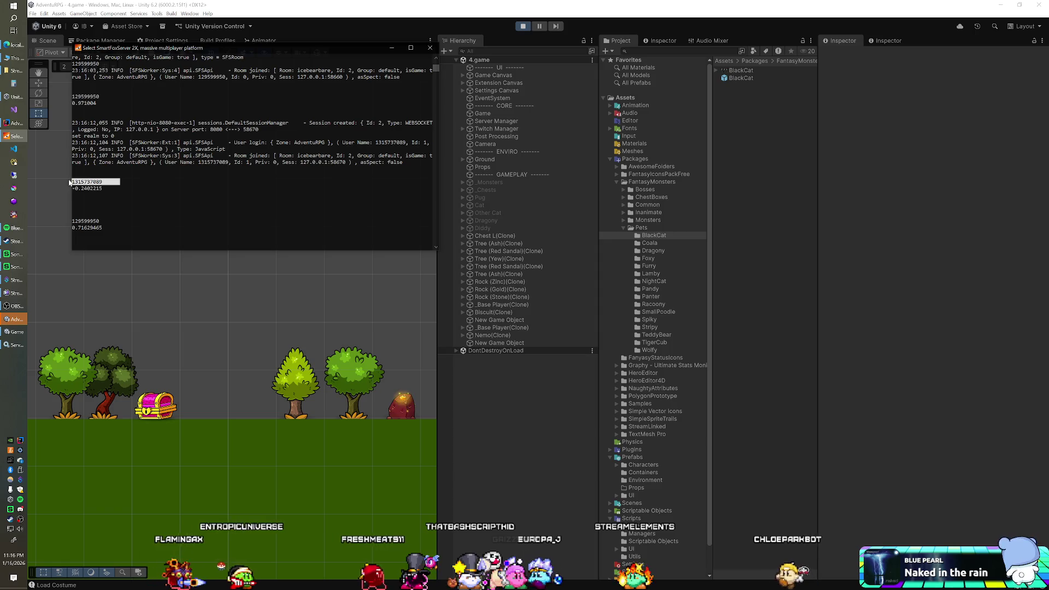
{"action": "left_click", "coordinate": [99, 188]}
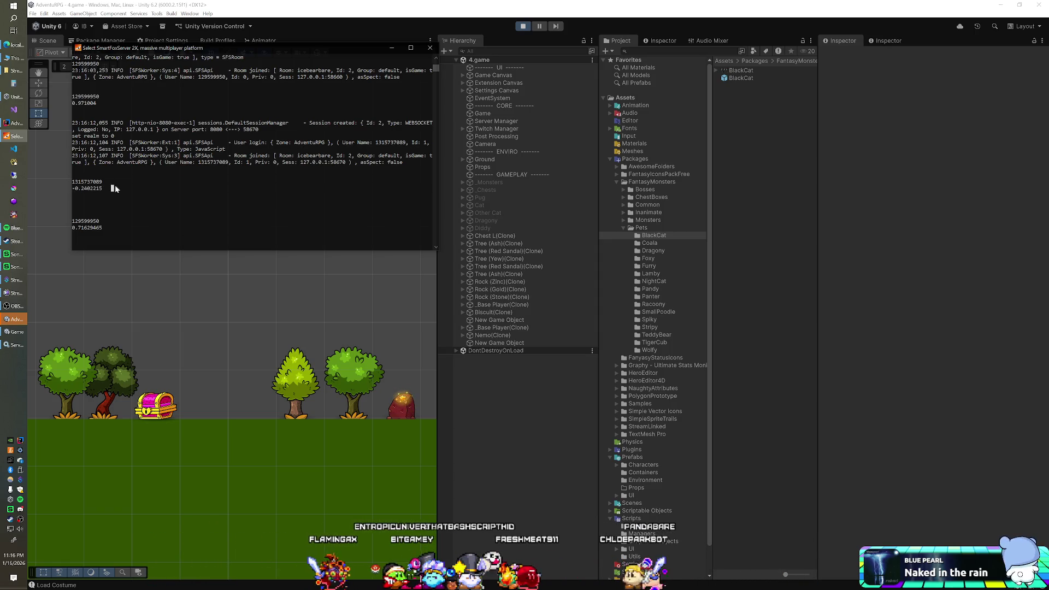
{"action": "left_click_drag", "start_coordinate": [119, 188], "coordinate": [73, 190]}
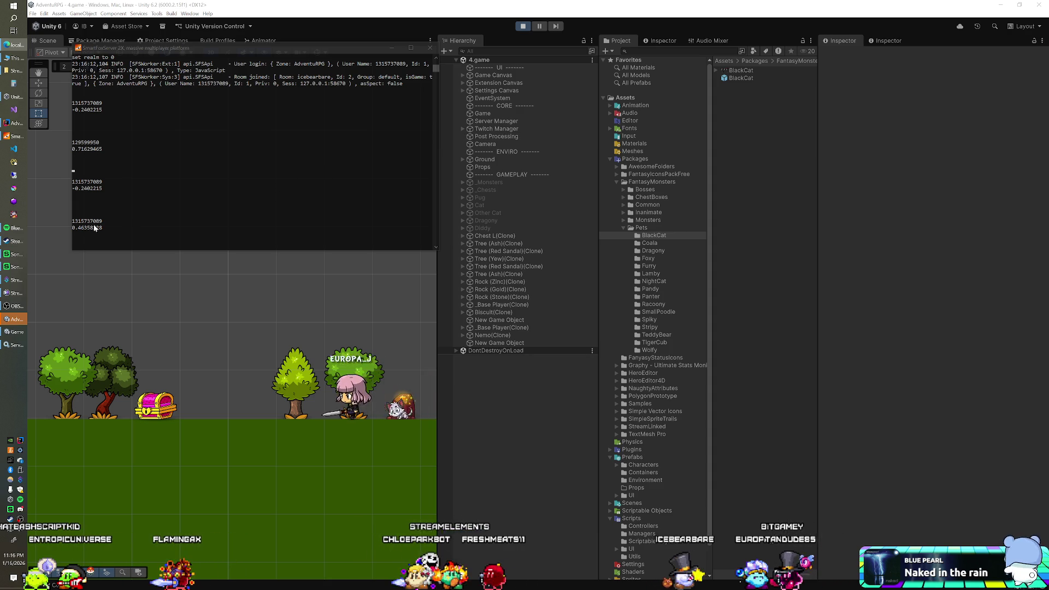
Mark the newest logged value in the console, then exit Play mode in Unity.
{"action": "left_click", "coordinate": [115, 229]}
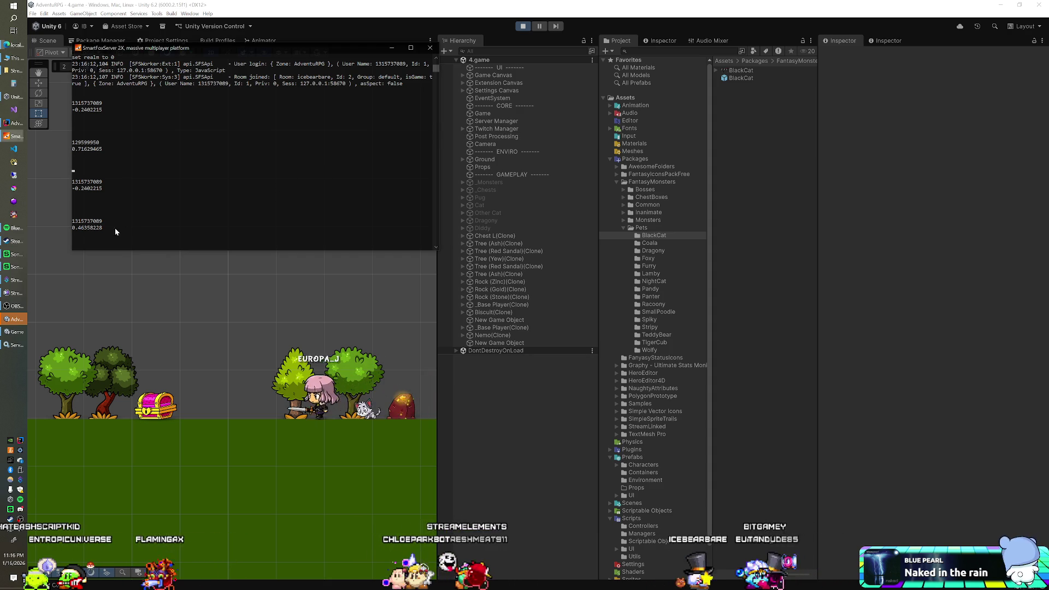
{"action": "left_click", "coordinate": [163, 207]}
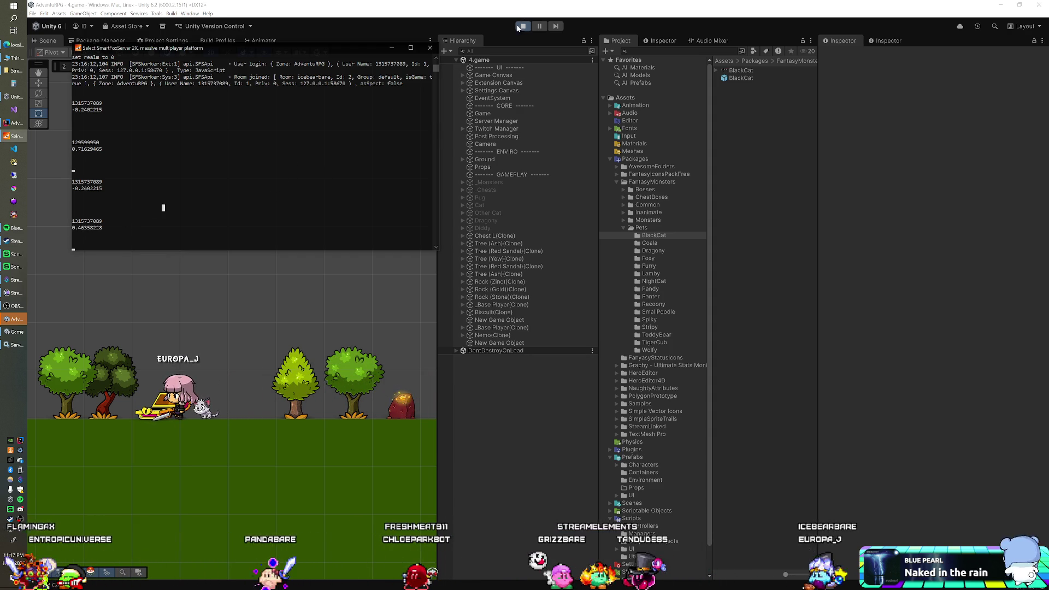
{"action": "left_click", "coordinate": [414, 45]}
{"action": "key", "text": "ctrl+p"}
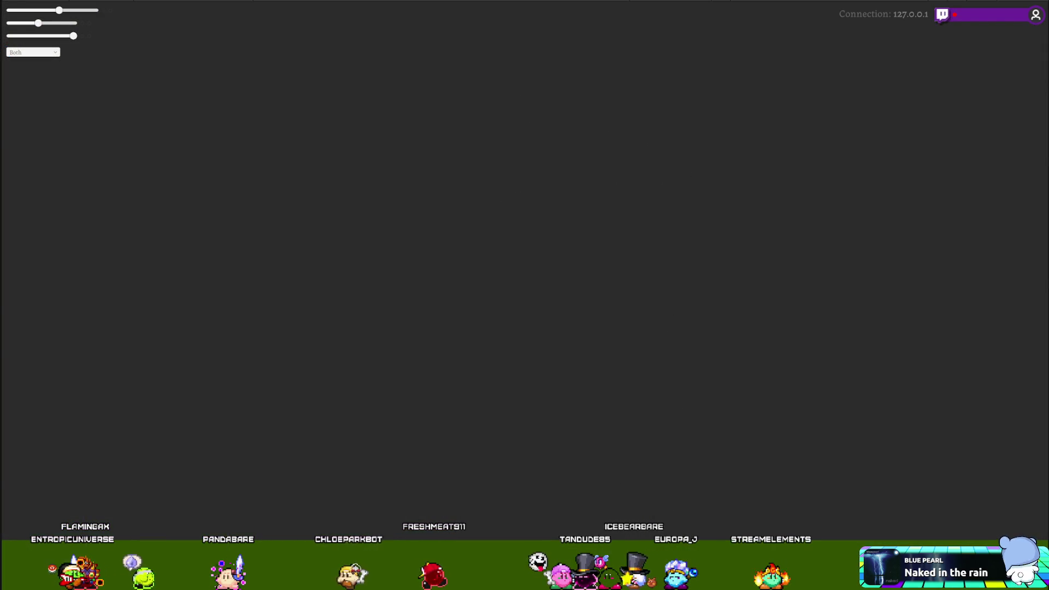
Collapse Packages, show the Scripts folder, and open ServerResponses.cs in Visual Studio.
{"action": "key", "text": "alt+Tab"}
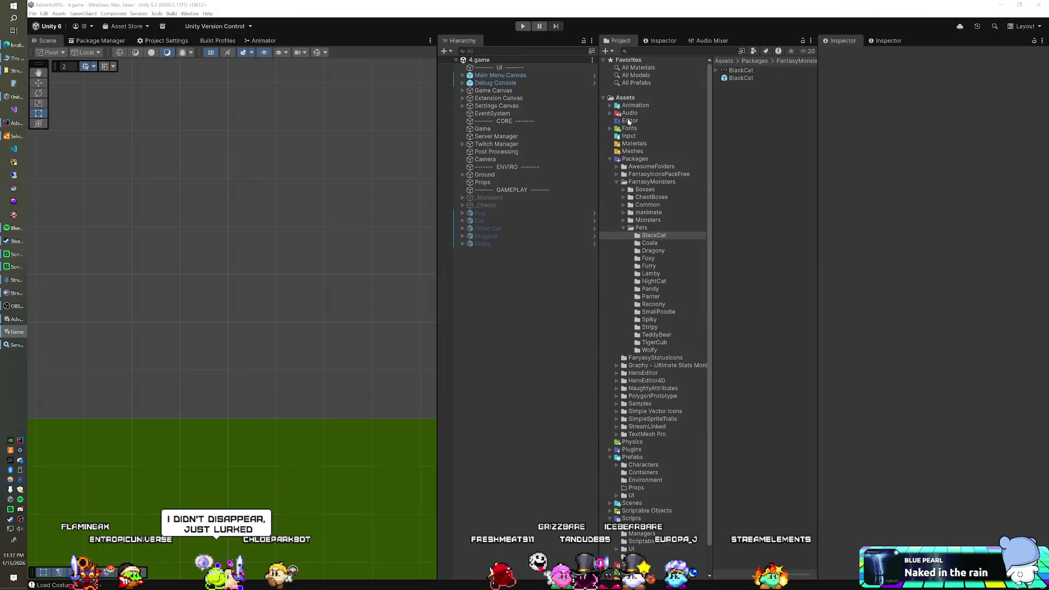
{"action": "left_click", "coordinate": [610, 158]}
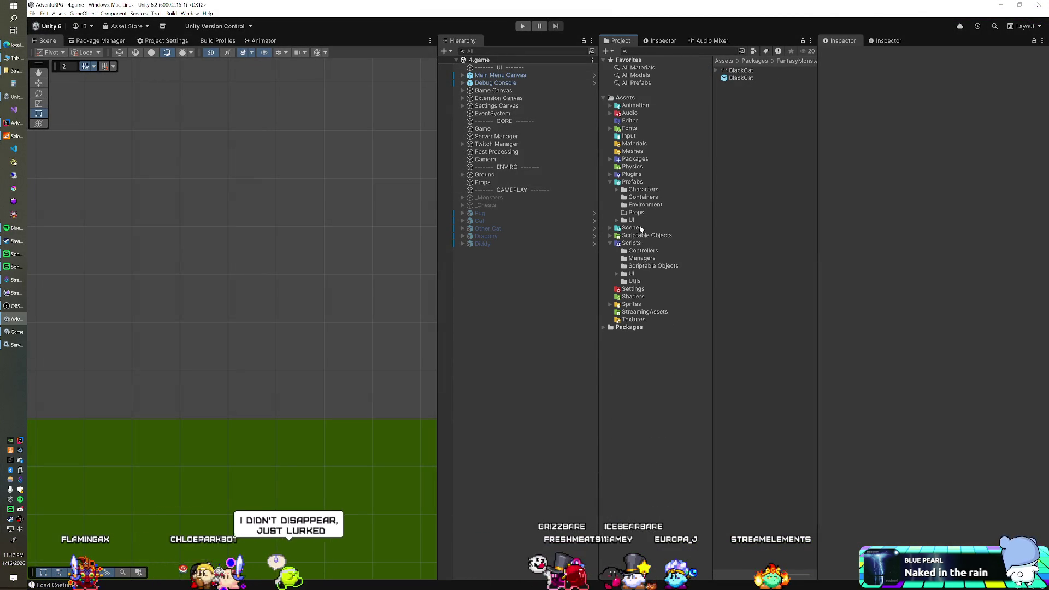
{"action": "left_click", "coordinate": [635, 245]}
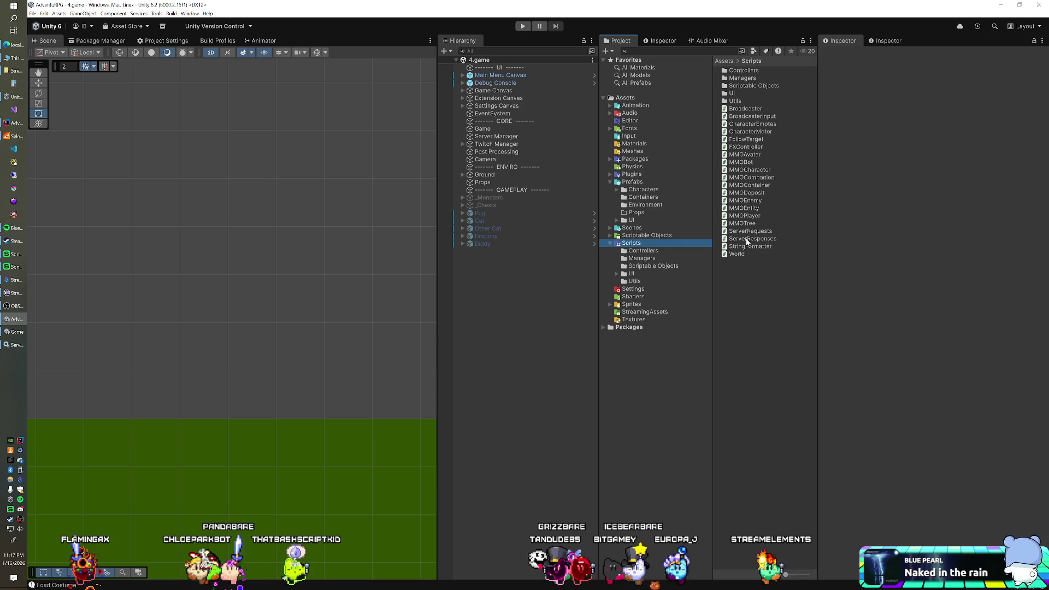
{"action": "double_click", "coordinate": [747, 239]}
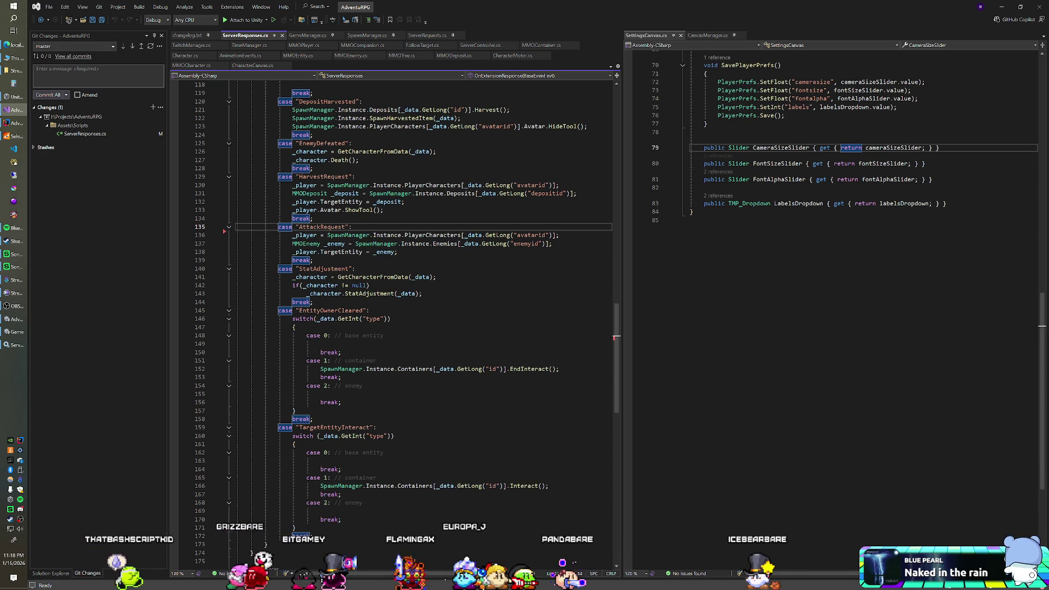
{"action": "key", "text": "ctrl+s"}
{"action": "key", "text": "Up"}
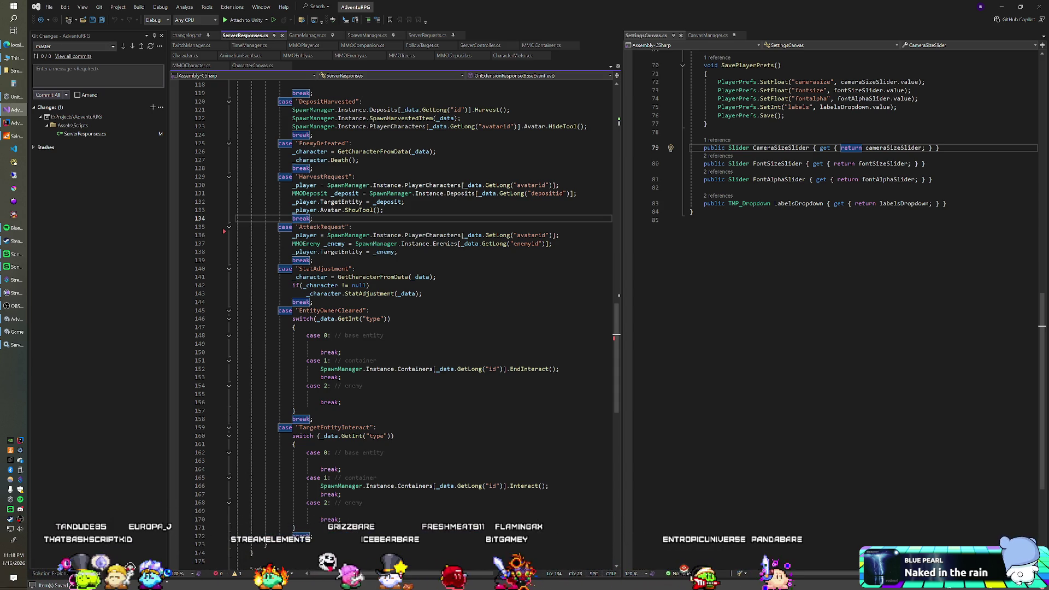
{"action": "left_click", "coordinate": [383, 210]}
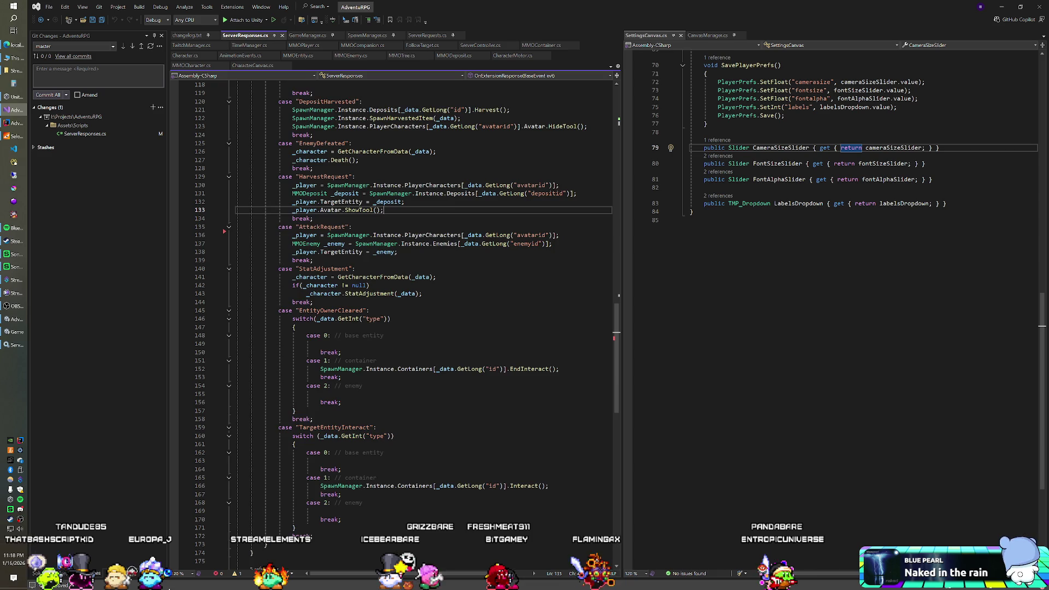
{"action": "scroll", "coordinate": [393, 323], "scroll_direction": "up", "scroll_amount": 3}
{"action": "scroll", "coordinate": [394, 322], "scroll_direction": "up", "scroll_amount": 10}
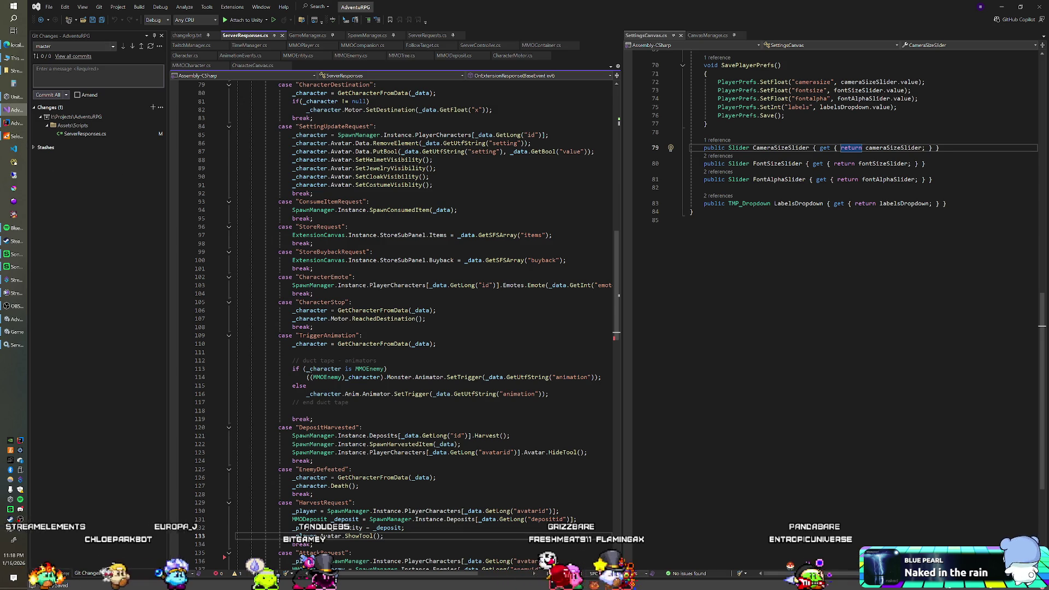
{"action": "left_click", "coordinate": [284, 277]}
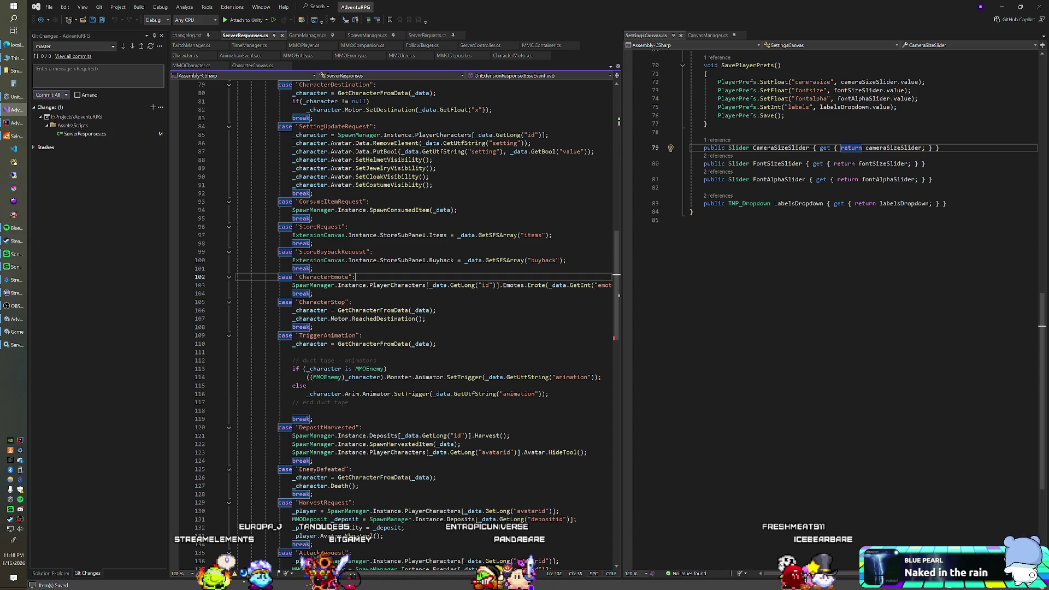
{"action": "left_click", "coordinate": [313, 268]}
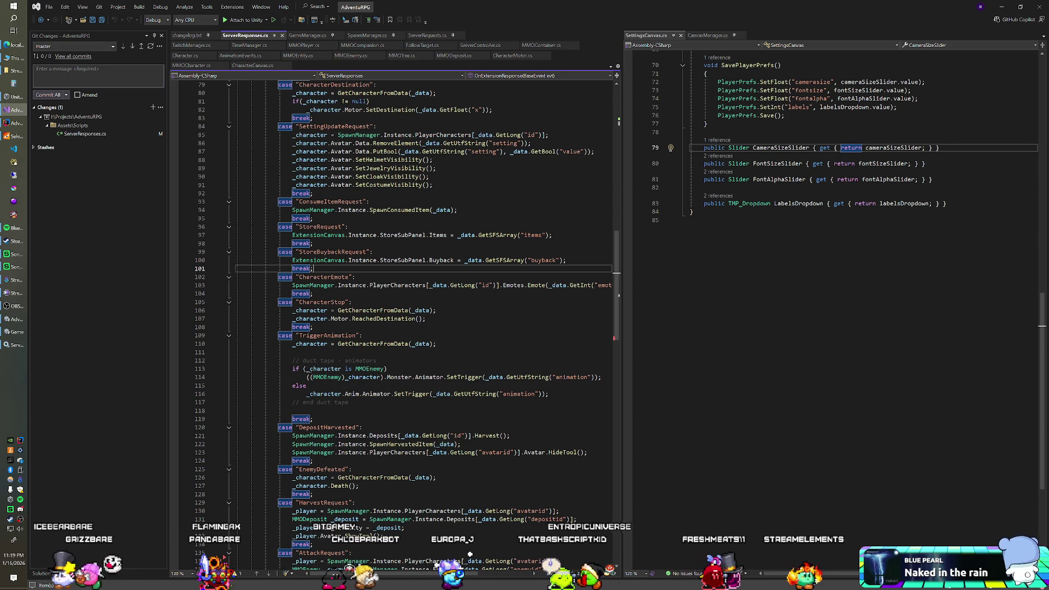
{"action": "left_click", "coordinate": [348, 227]}
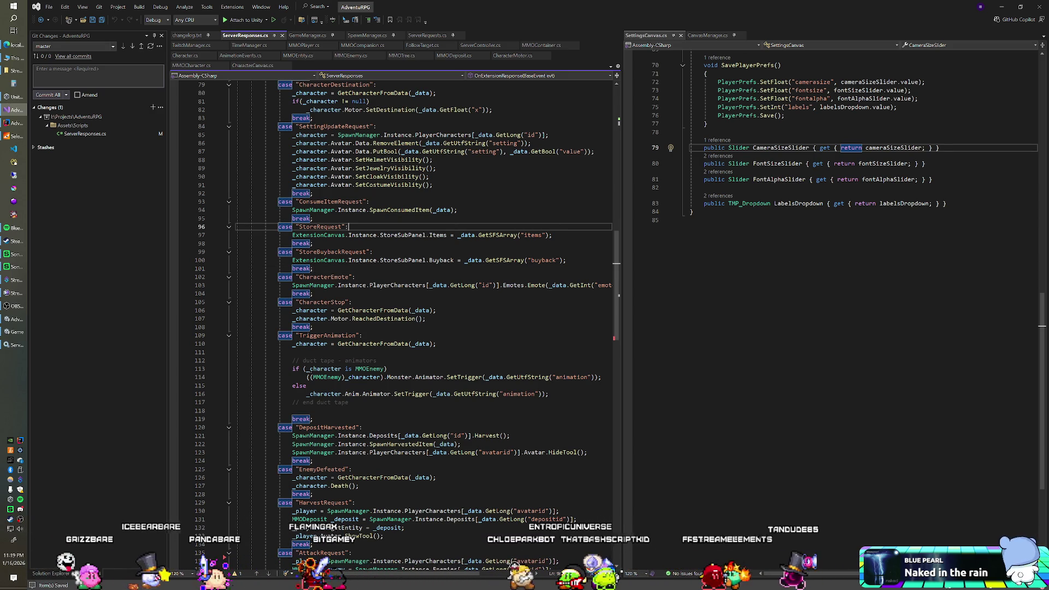
{"action": "scroll", "coordinate": [393, 235], "scroll_direction": "up", "scroll_amount": 9}
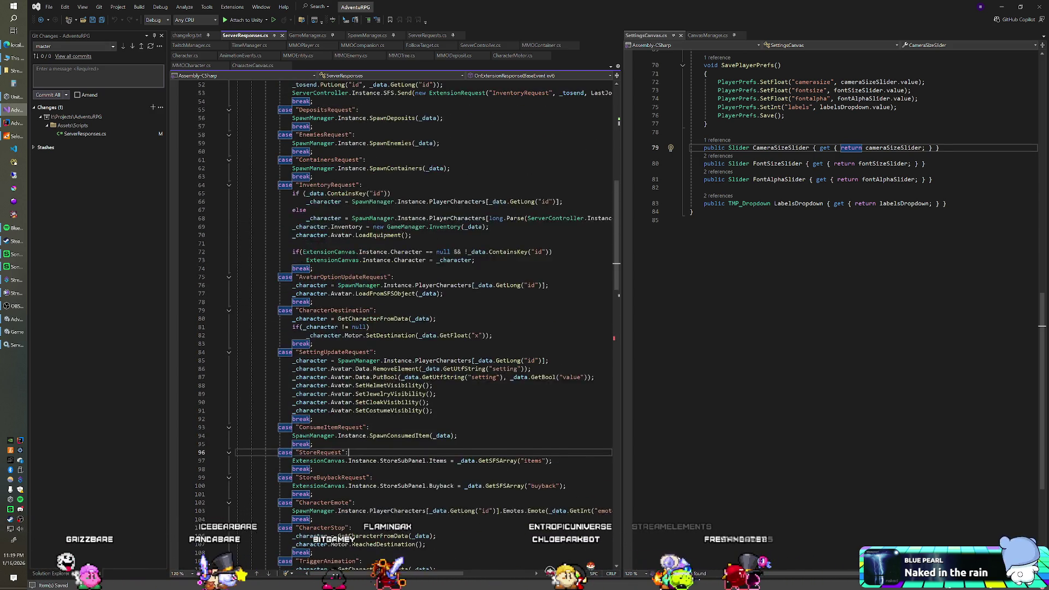
{"action": "scroll", "coordinate": [394, 323], "scroll_direction": "up", "scroll_amount": 3}
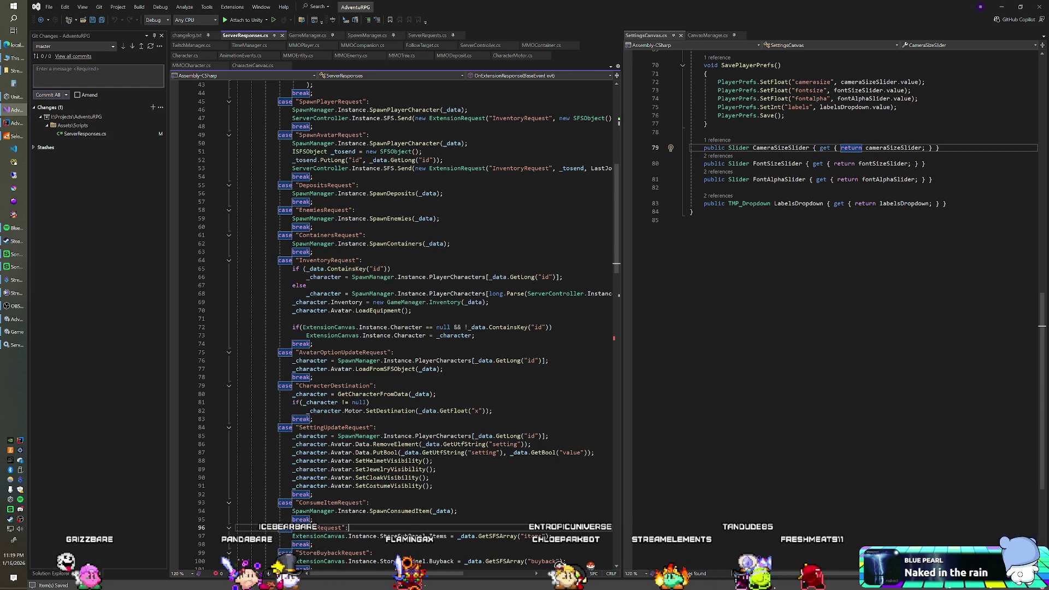
{"action": "scroll", "coordinate": [393, 322], "scroll_direction": "up", "scroll_amount": 11}
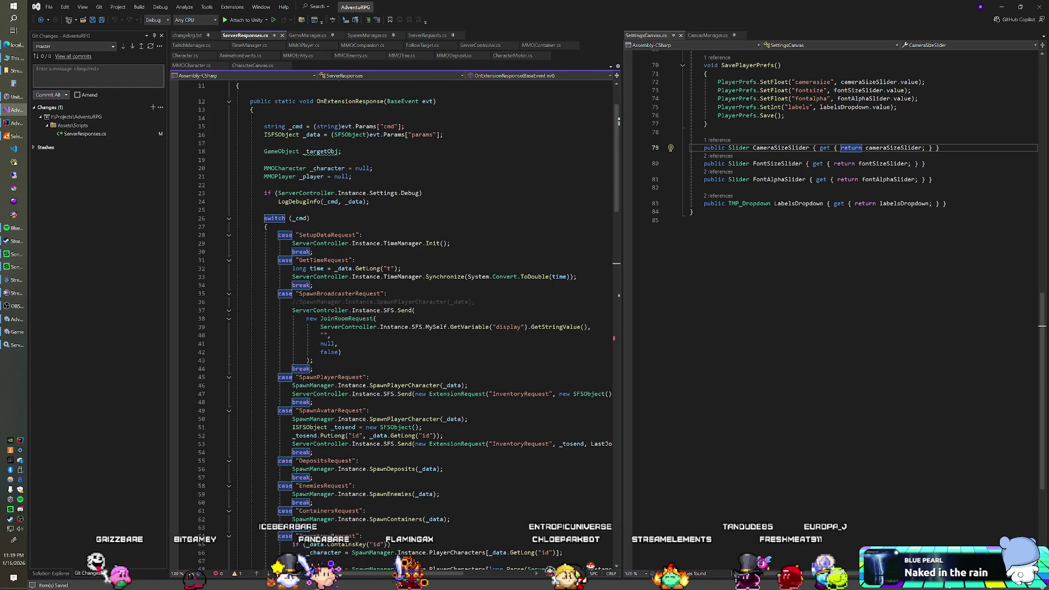
{"action": "scroll", "coordinate": [393, 323], "scroll_direction": "down", "scroll_amount": 6}
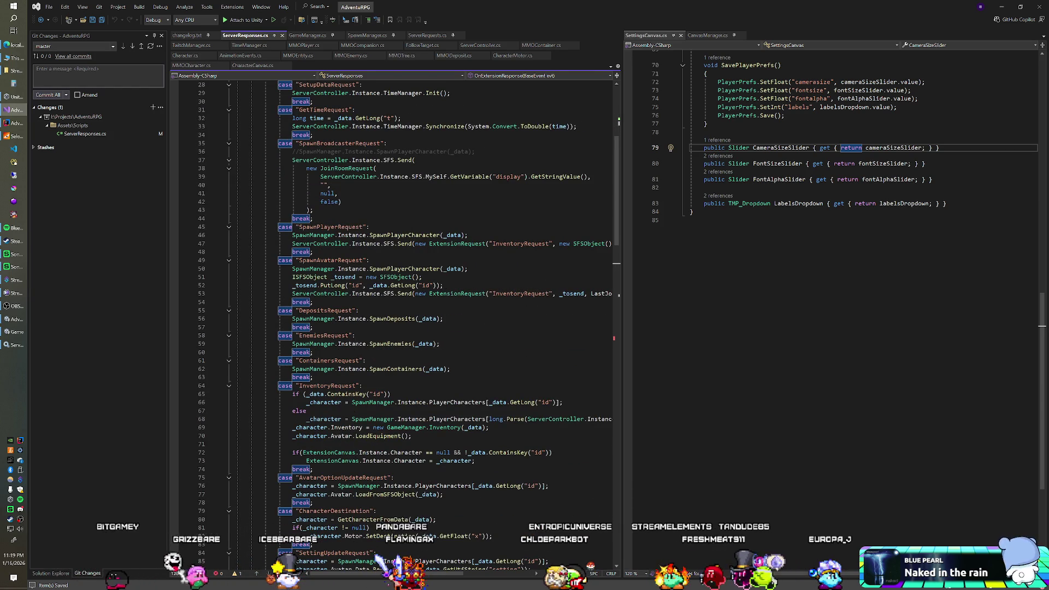
{"action": "scroll", "coordinate": [393, 323], "scroll_direction": "down", "scroll_amount": 2}
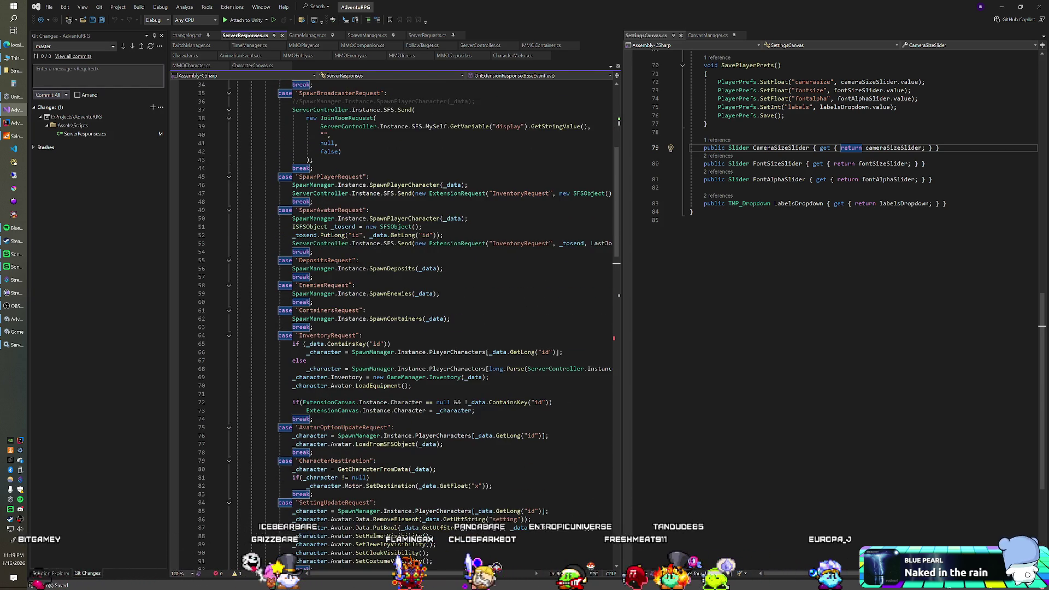
{"action": "scroll", "coordinate": [394, 322], "scroll_direction": "up", "scroll_amount": 1}
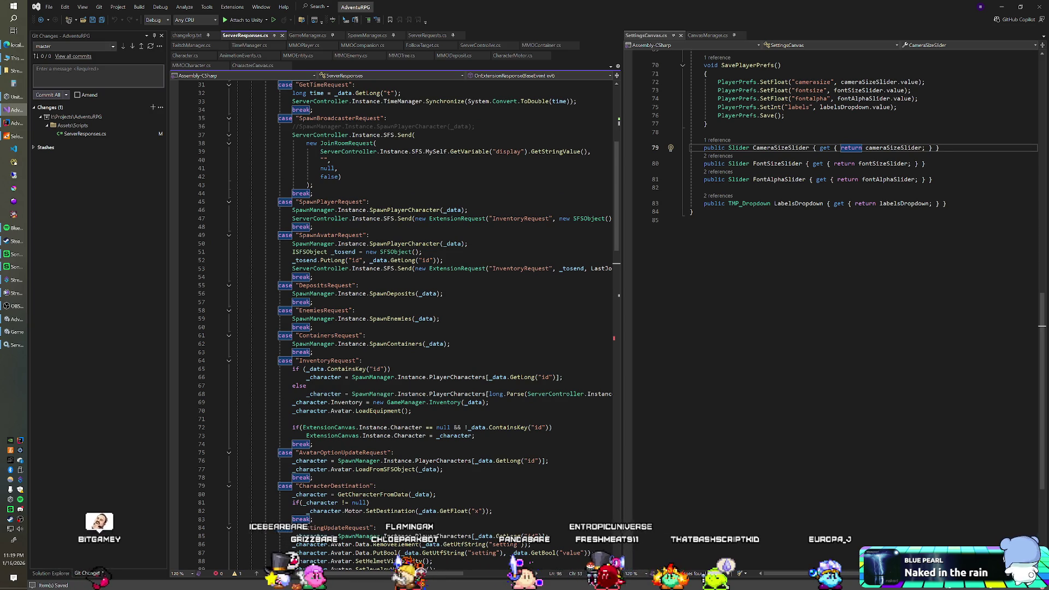
{"action": "left_click", "coordinate": [370, 235]}
Insert Debug.Log(_data.GetDump()); as the first line of the SpawnAvatarRequest case, then return to Unity.
{"action": "key", "text": "Return"}
{"action": "type", "text": "De"}
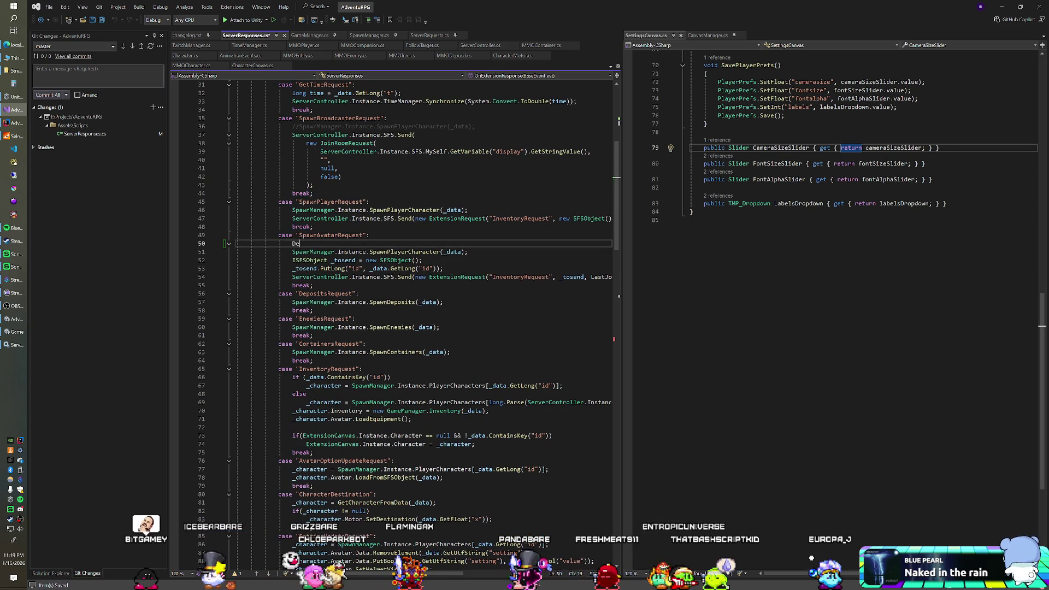
{"action": "type", "text": "bug.Log(-d"}
{"action": "key", "text": "BackSpace"}
{"action": "key", "text": "BackSpace"}
{"action": "key", "text": "BackSpace"}
{"action": "type", "text": "_data.GetDump());"}
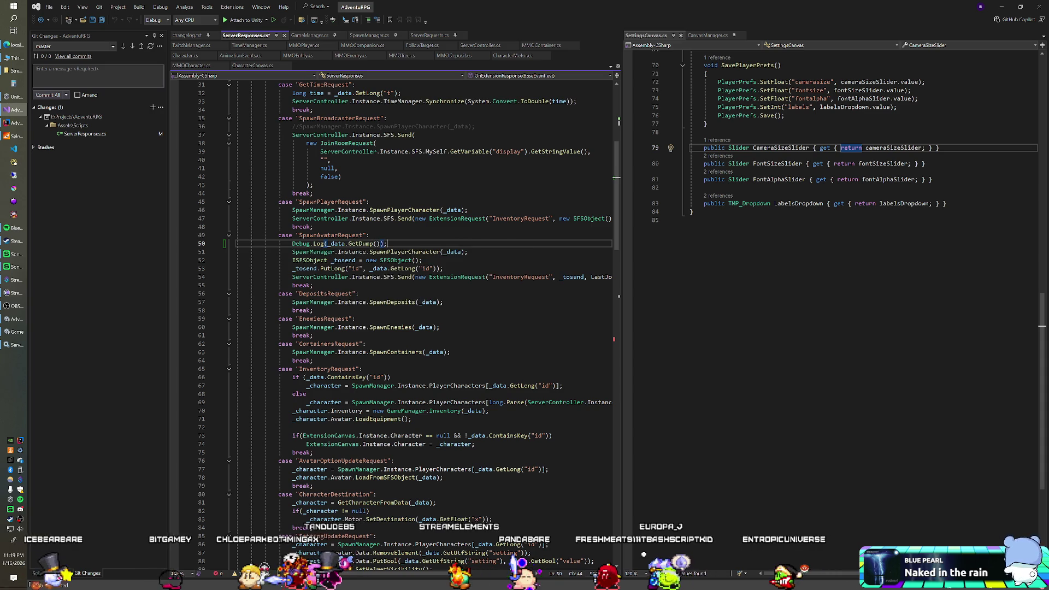
{"action": "key", "text": "alt+Tab"}
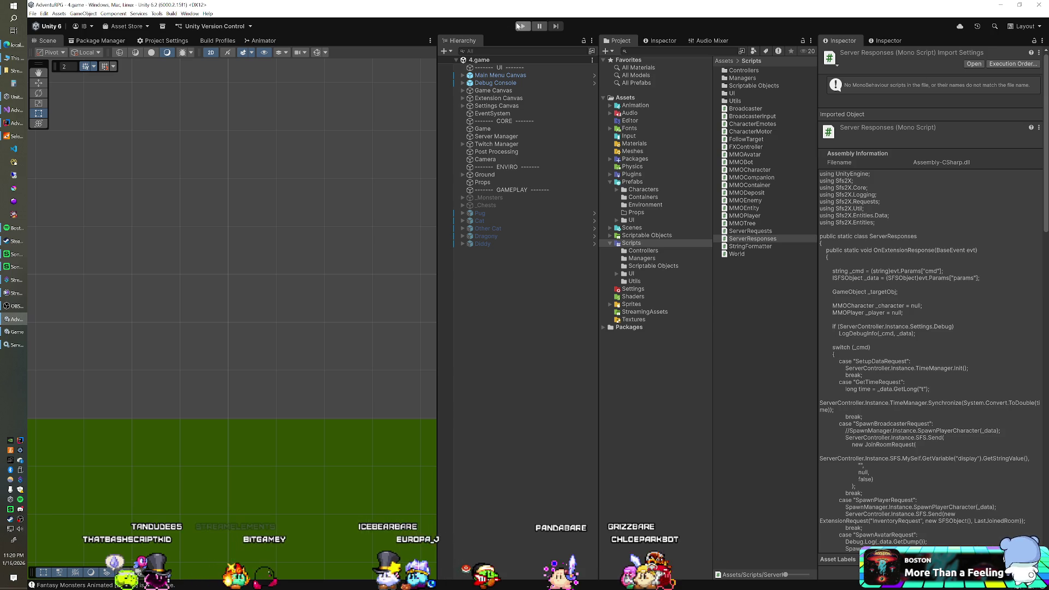
Run the game in Play mode to test the new spawn logging, then stop it.
{"action": "left_click", "coordinate": [523, 27]}
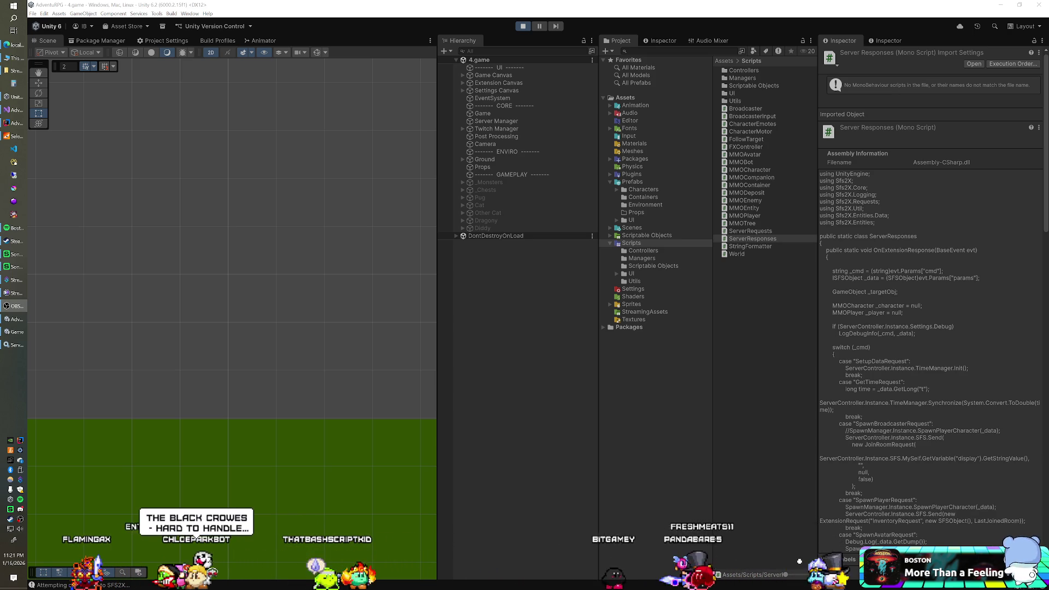
{"action": "left_click", "coordinate": [472, 265]}
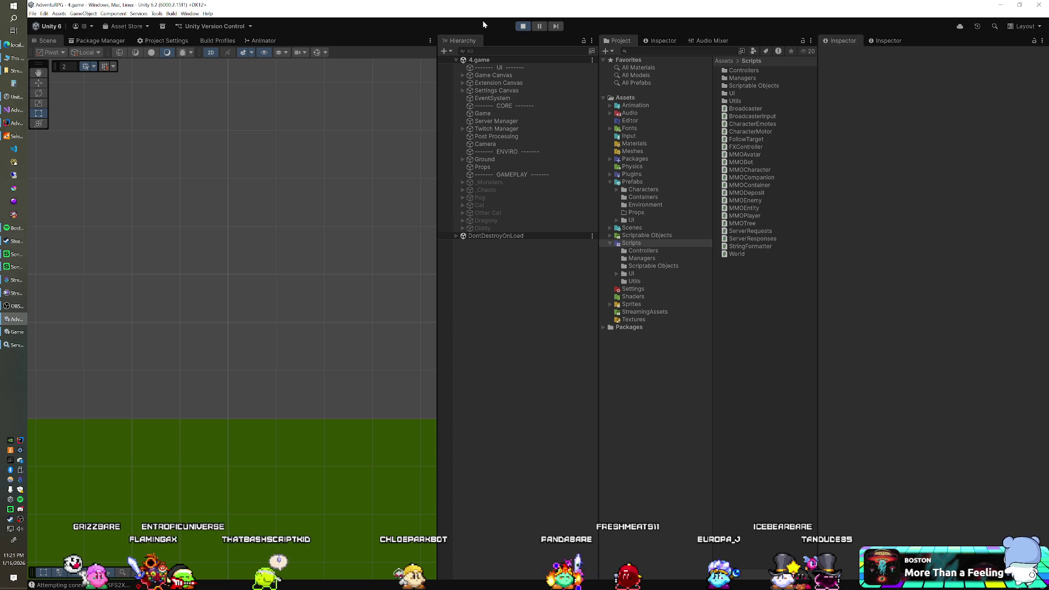
{"action": "left_click", "coordinate": [523, 28]}
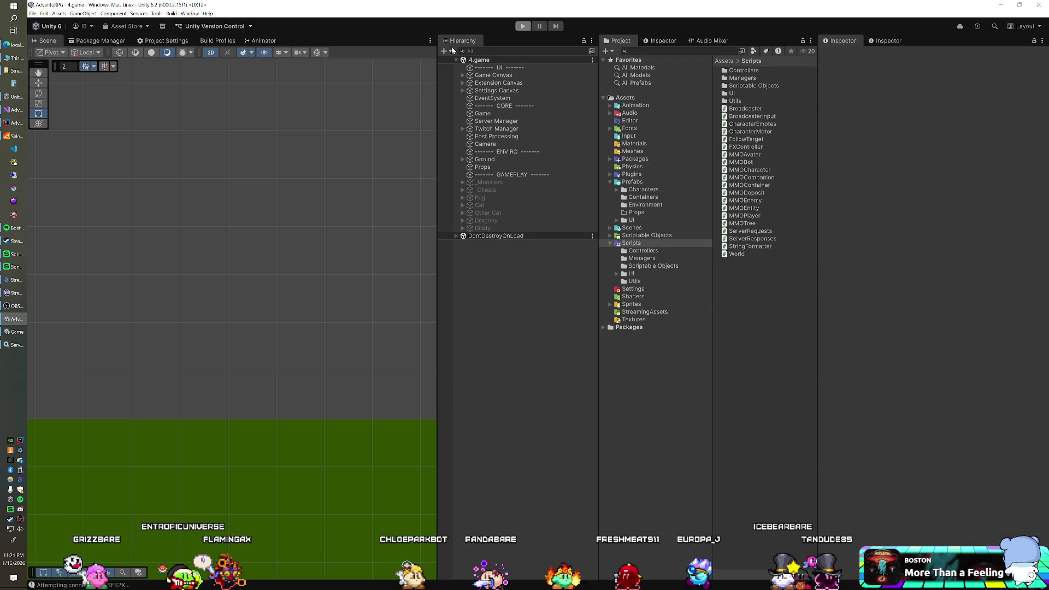
Close the SmartFoxServer console window and start Play mode again so trees, rocks and the player spawn.
{"action": "left_click", "coordinate": [14, 136]}
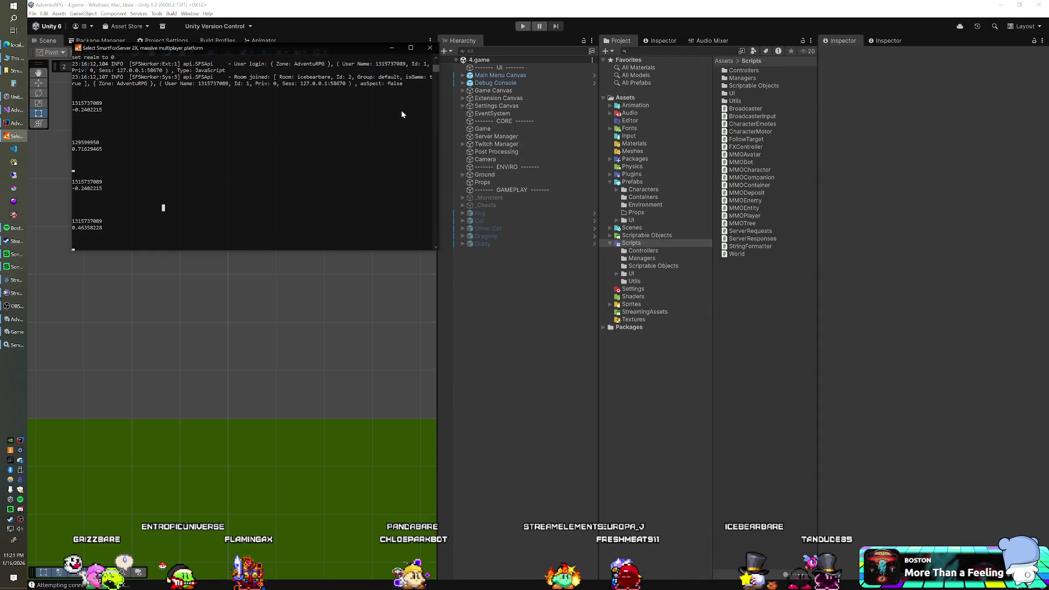
{"action": "left_click", "coordinate": [431, 48]}
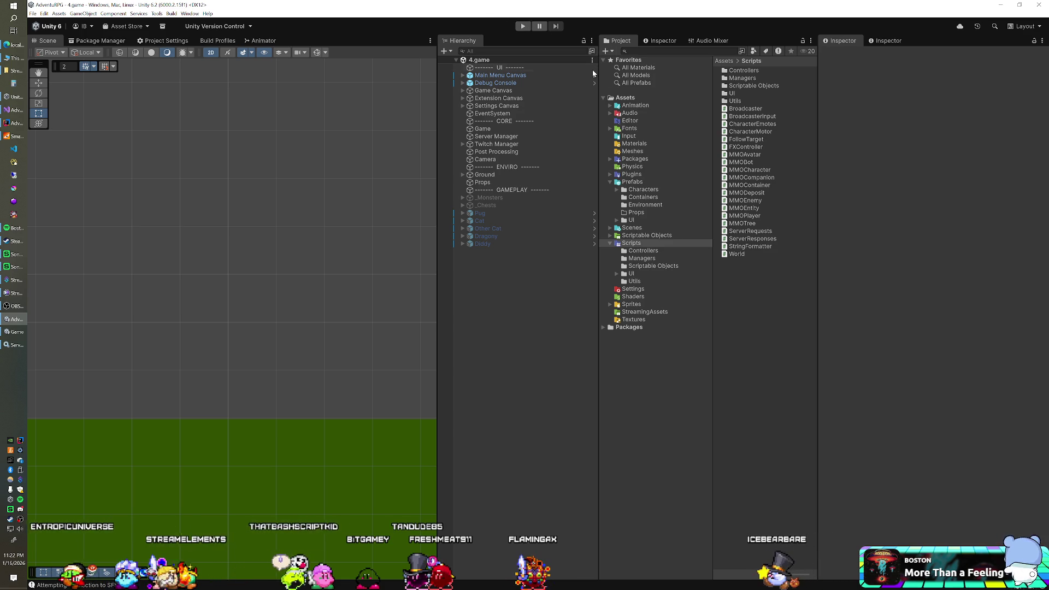
{"action": "left_click", "coordinate": [524, 27]}
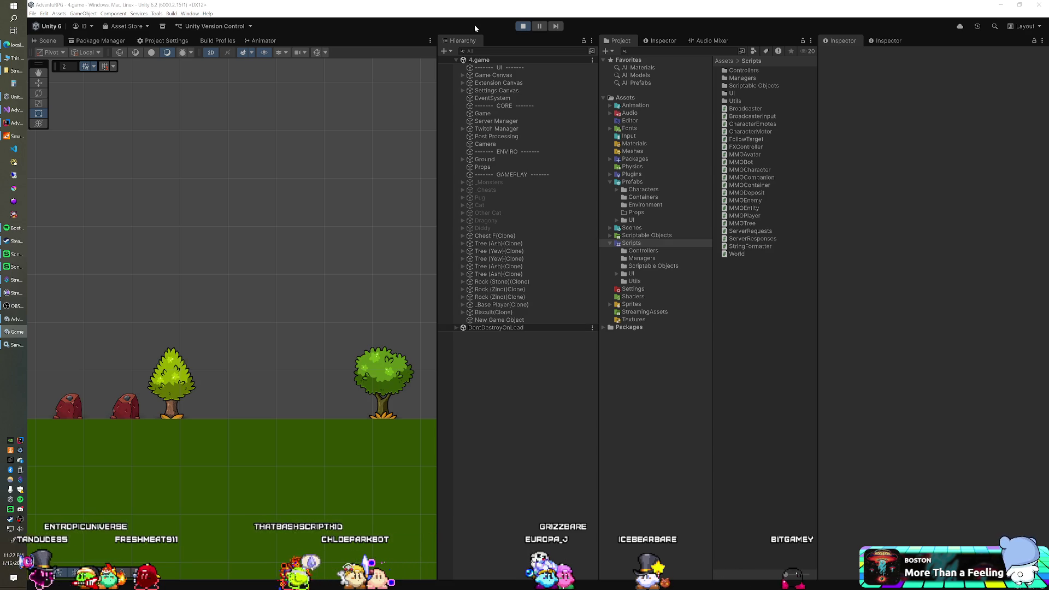
Check the SmartFoxServer console log, then expand Game Canvas in the hierarchy.
{"action": "left_click", "coordinate": [14, 137]}
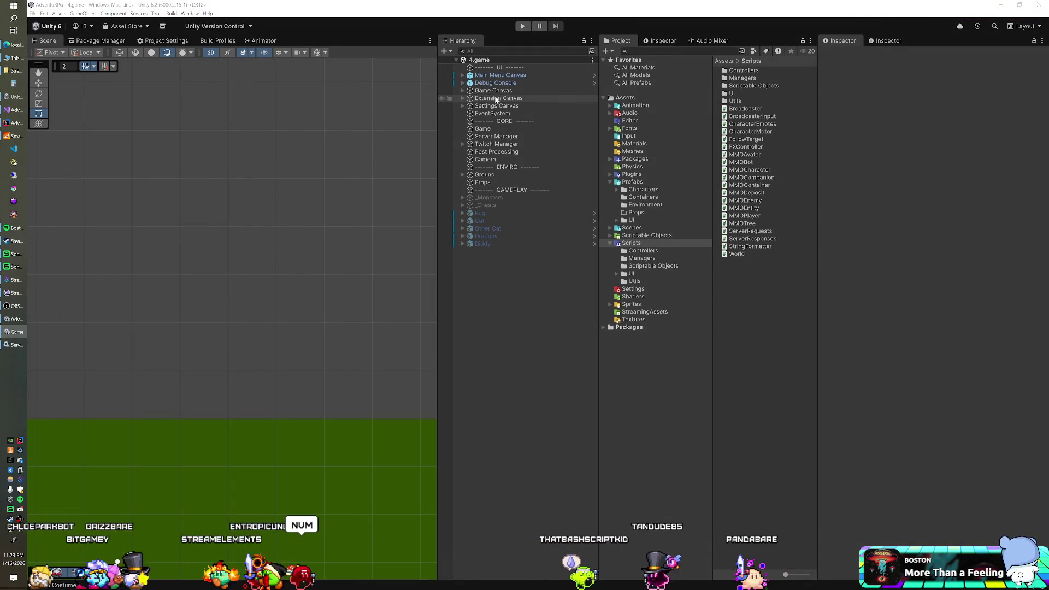
{"action": "left_click", "coordinate": [463, 89]}
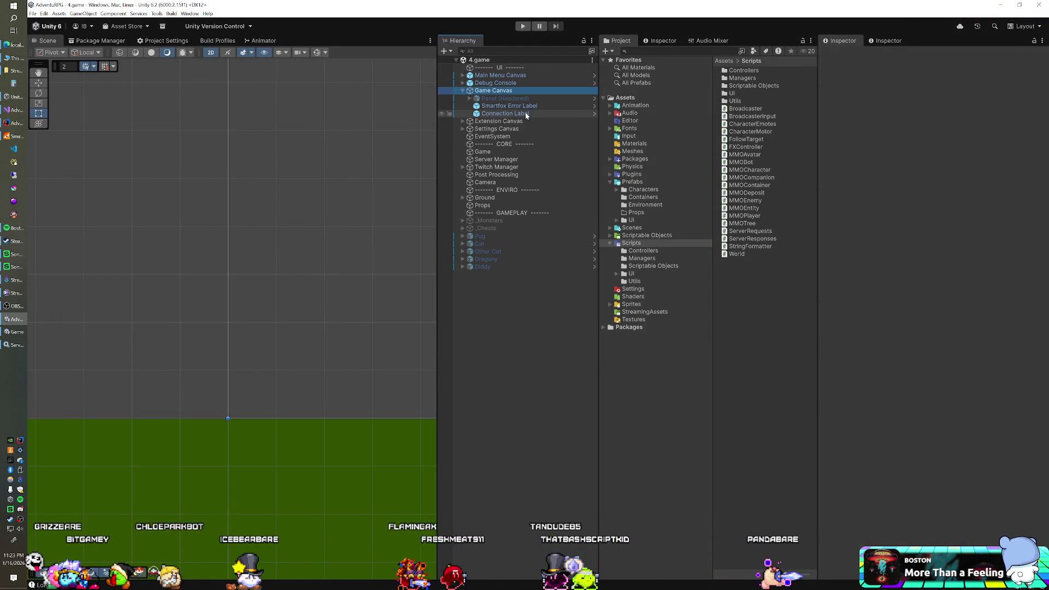
Add a new UI Panel as a child of Game Canvas.
{"action": "right_click", "coordinate": [492, 90]}
{"action": "mouse_move", "coordinate": [547, 291]}
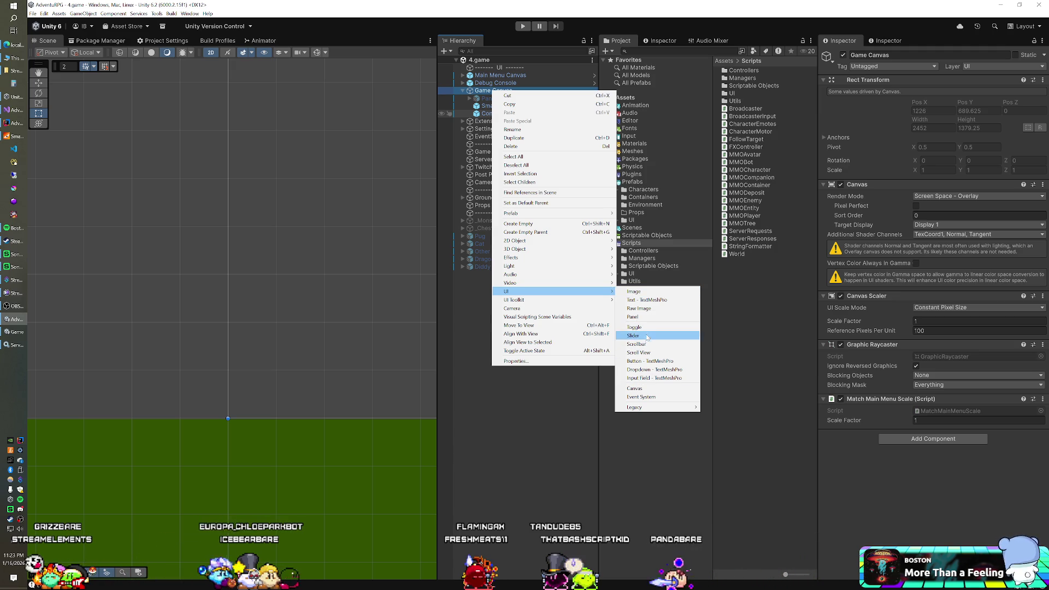
{"action": "left_click", "coordinate": [640, 317]}
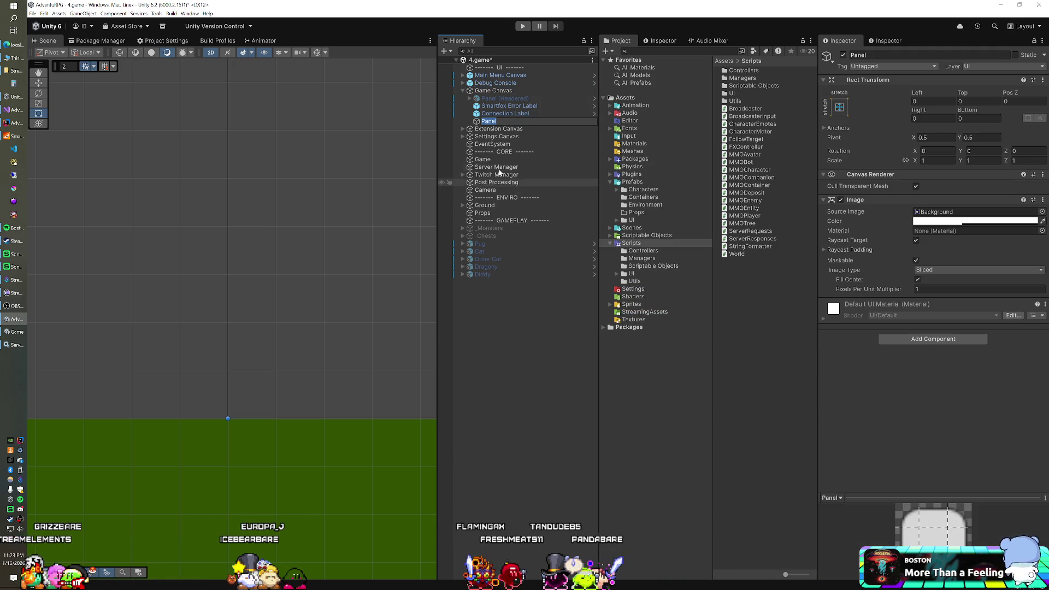
{"action": "left_click", "coordinate": [492, 113]}
{"action": "left_click", "coordinate": [484, 121]}
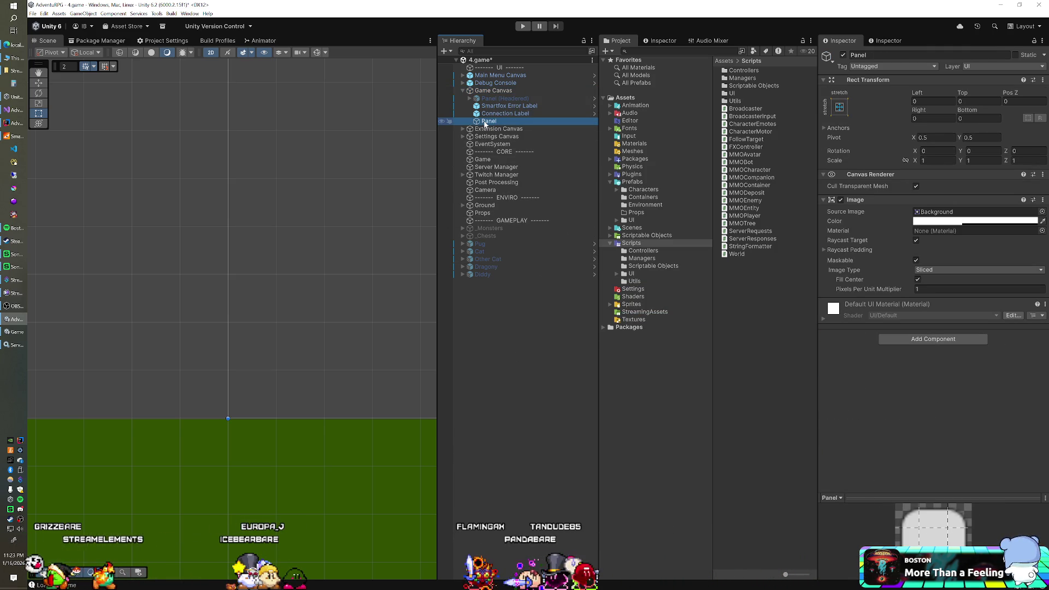
Add a UI Image as a child of the Panel.
{"action": "right_click", "coordinate": [485, 122]}
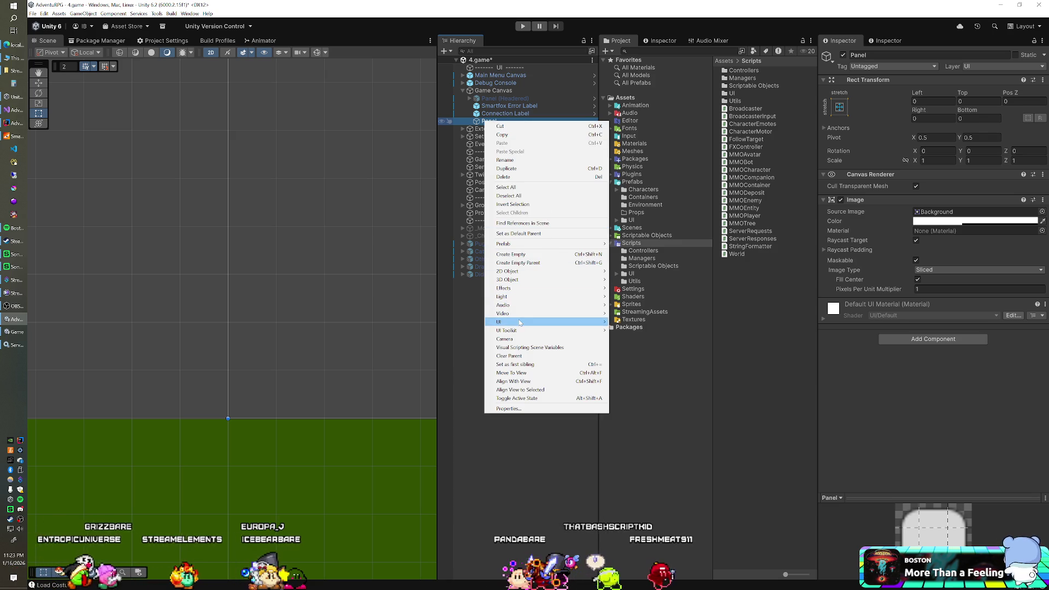
{"action": "mouse_move", "coordinate": [521, 322]}
{"action": "left_click", "coordinate": [626, 323]}
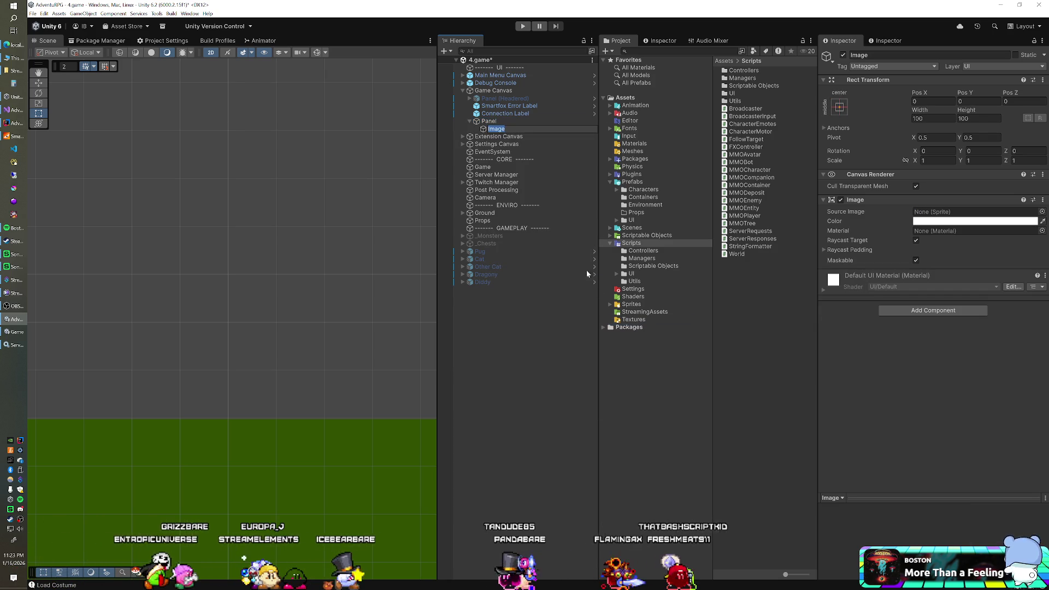
Toggle the Panel off and back on, and disable the Panel's own Image background component.
{"action": "left_click", "coordinate": [488, 121]}
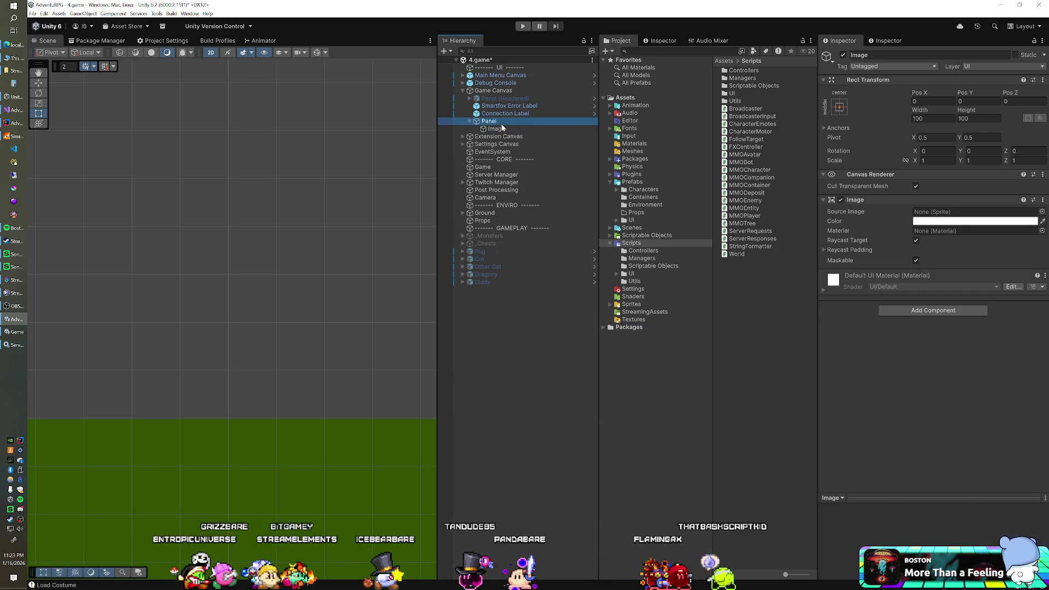
{"action": "left_click", "coordinate": [843, 55]}
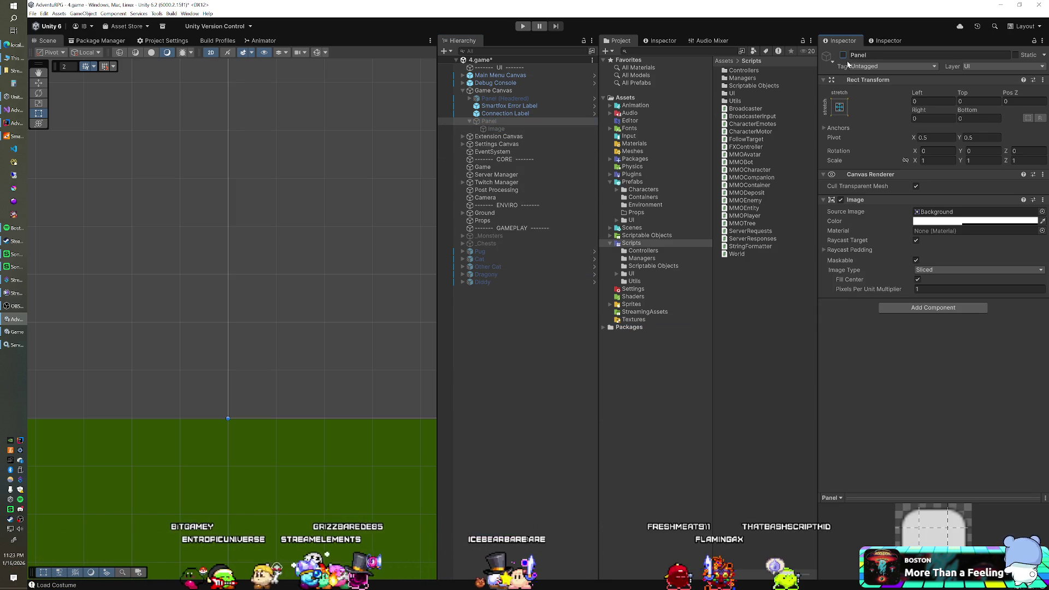
{"action": "left_click", "coordinate": [843, 55]}
{"action": "left_click", "coordinate": [841, 200]}
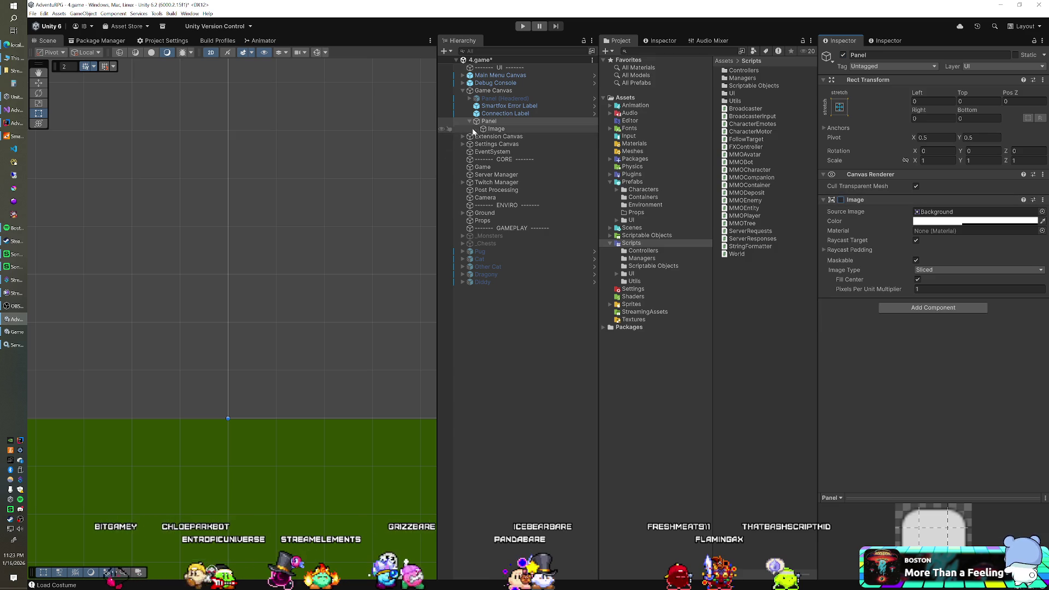
{"action": "left_click", "coordinate": [923, 306]}
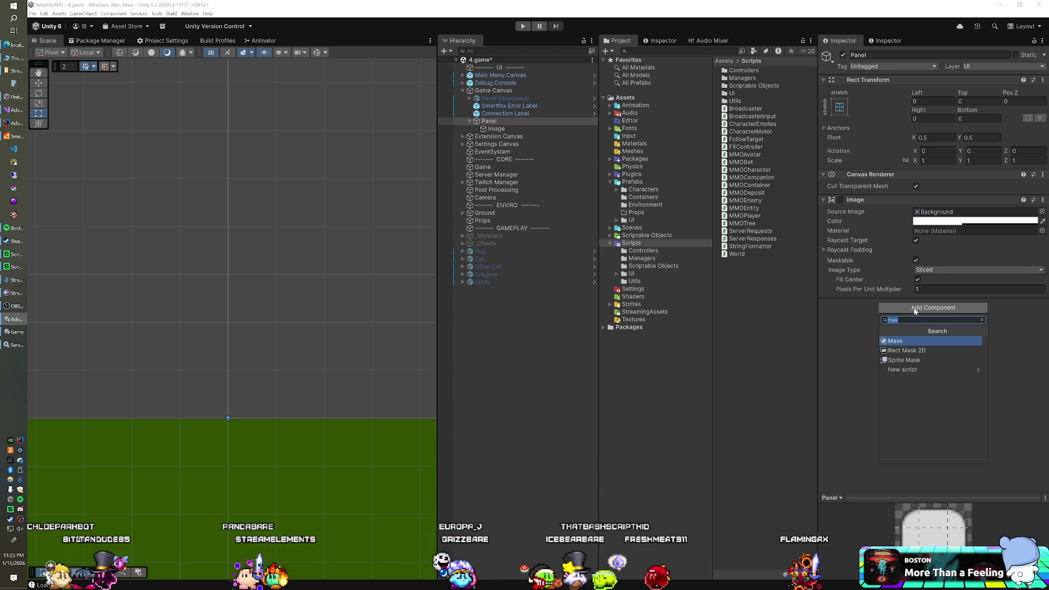
Add a Horizontal Layout Group component to the Panel by searching 'hori'.
{"action": "type", "text": "grid"}
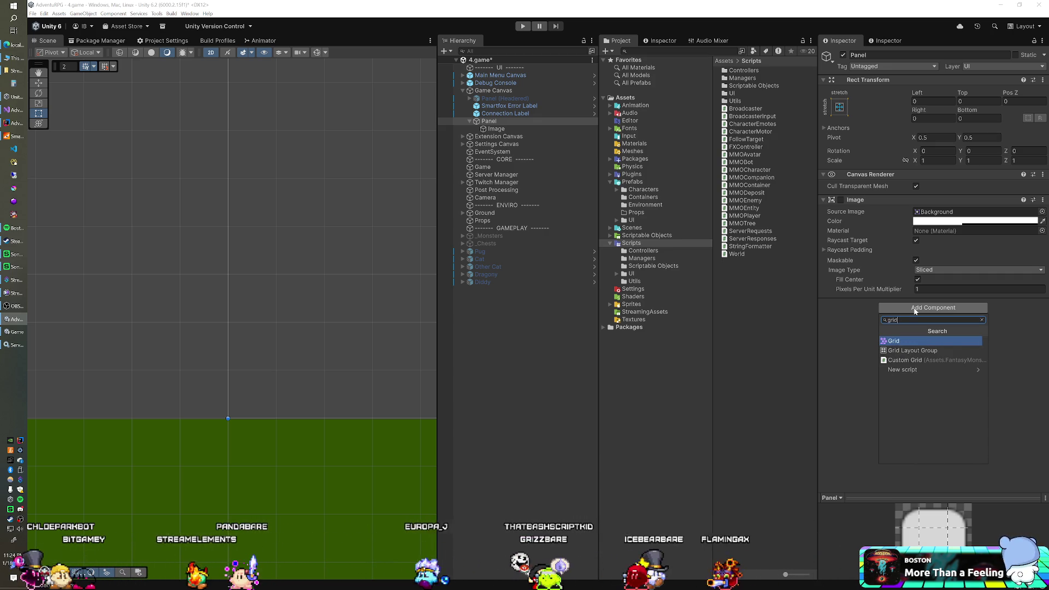
{"action": "key", "text": "BackSpace"}
{"action": "key", "text": "BackSpace"}
{"action": "key", "text": "BackSpace"}
{"action": "type", "text": "hori"}
{"action": "key", "text": "Return"}
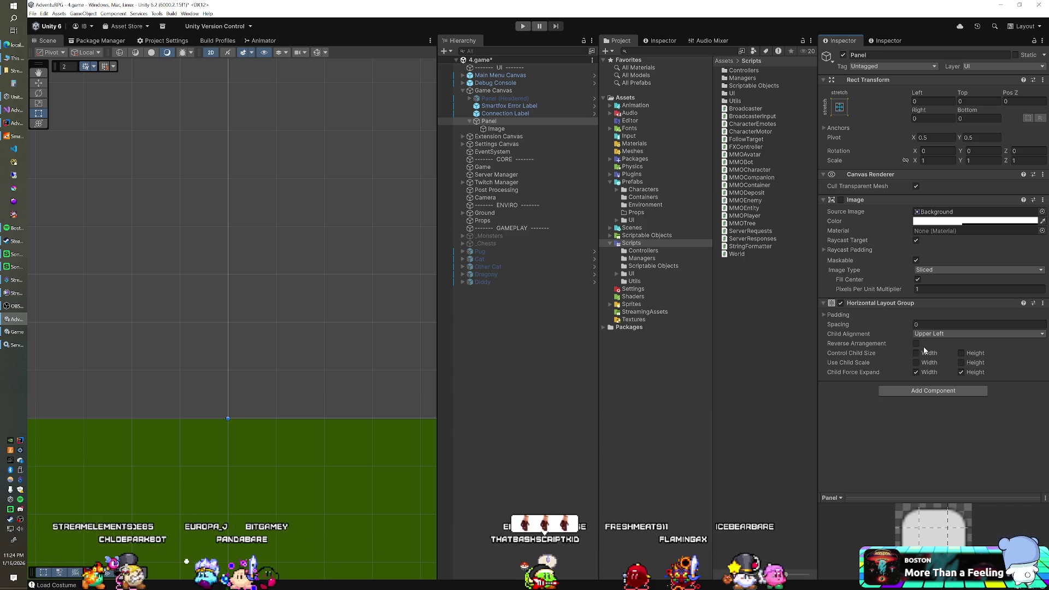
Turn off Child Force Expand for both width and height on the layout group.
{"action": "left_click", "coordinate": [872, 317]}
{"action": "left_click", "coordinate": [872, 317]}
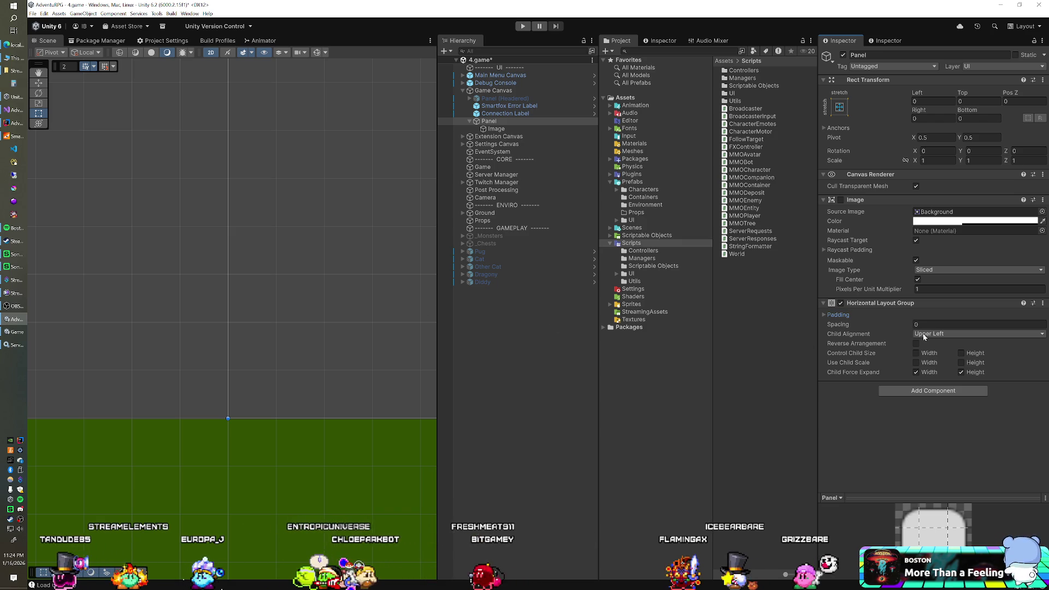
{"action": "left_click", "coordinate": [917, 373]}
{"action": "left_click", "coordinate": [961, 372]}
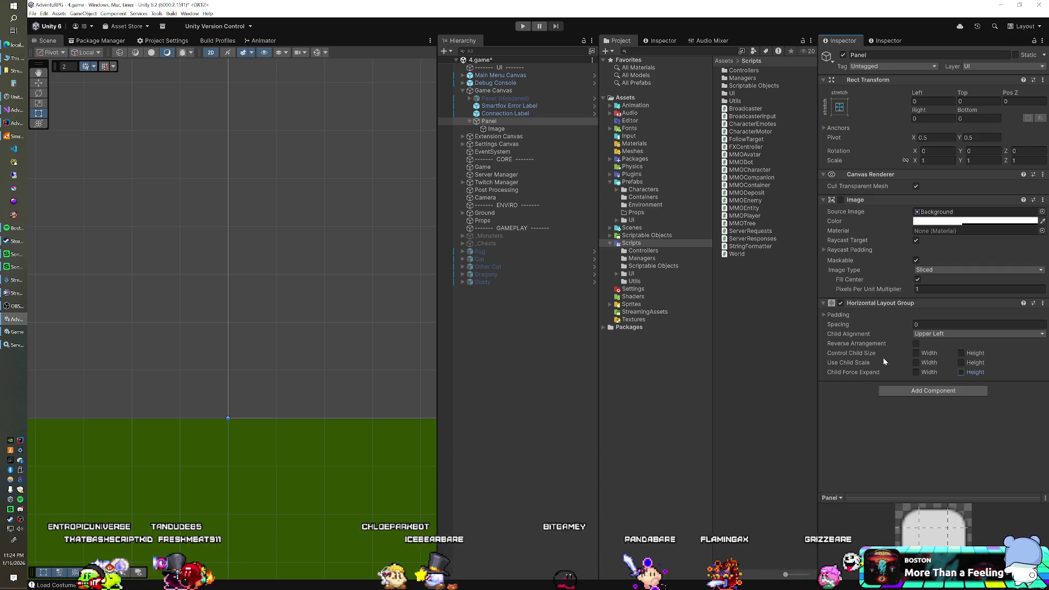
{"action": "left_click", "coordinate": [497, 129]}
{"action": "key", "text": "Left"}
{"action": "key", "text": "Left"}
Create an empty GameObject inside the Panel holding a 5-wide UI Image child.
{"action": "right_click", "coordinate": [497, 121]}
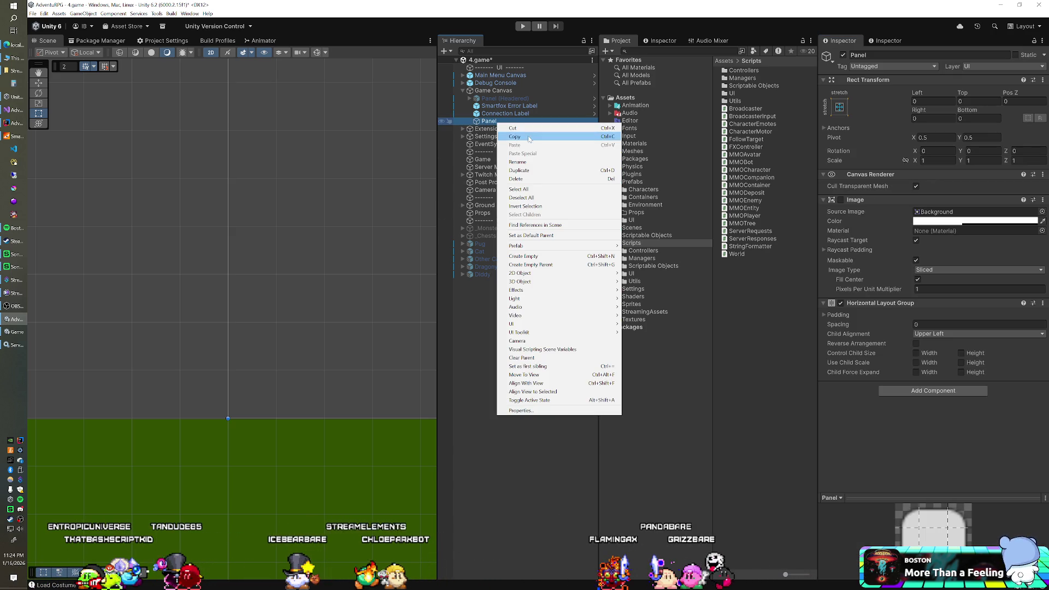
{"action": "left_click", "coordinate": [550, 258]}
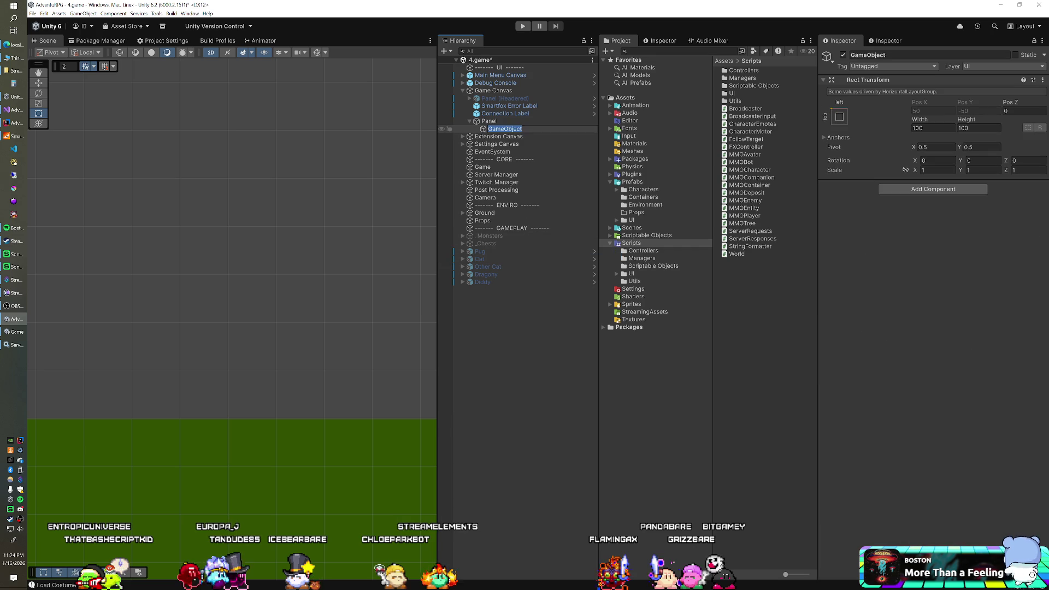
{"action": "right_click", "coordinate": [501, 130]}
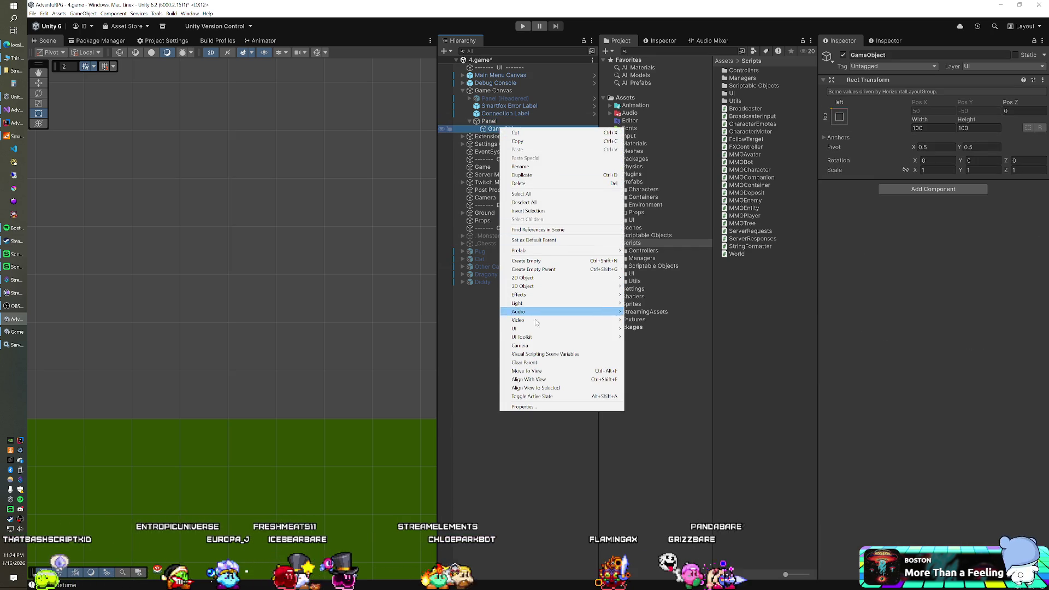
{"action": "mouse_move", "coordinate": [536, 330]}
{"action": "left_click", "coordinate": [642, 328]}
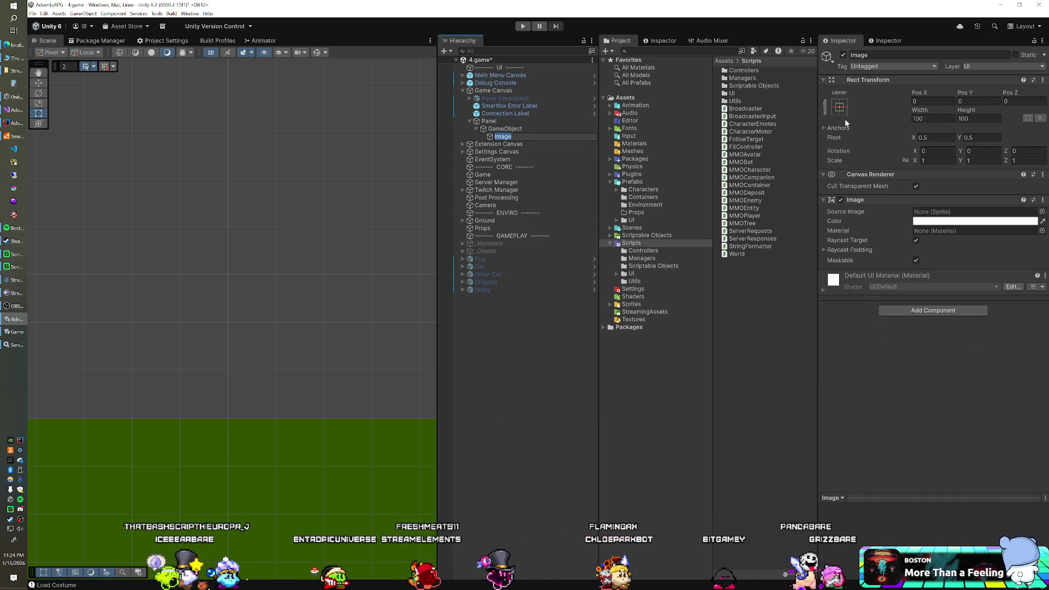
{"action": "type", "text": "5"}
{"action": "key", "text": "Return"}
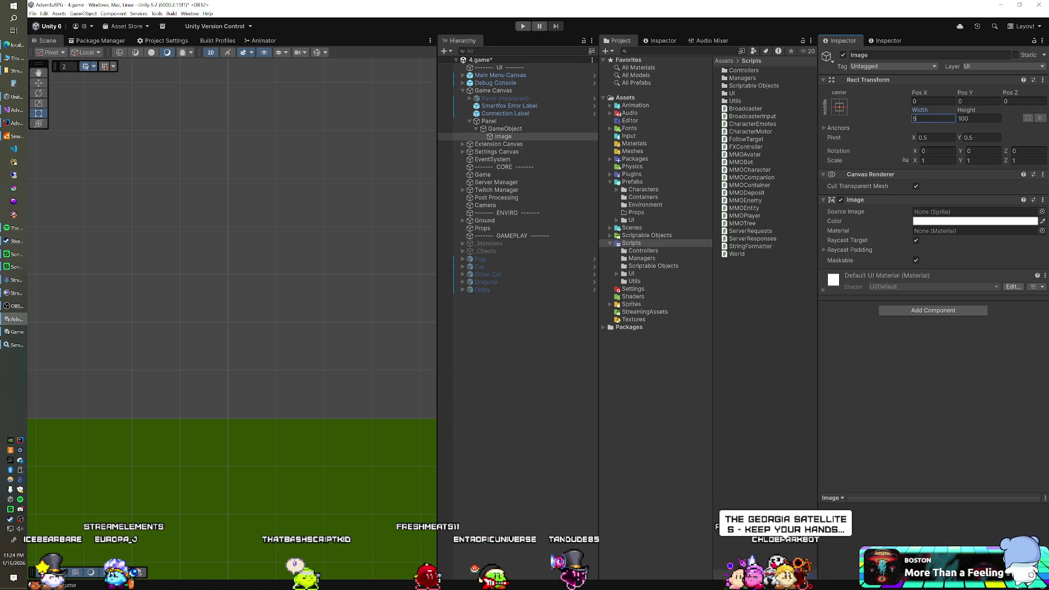
Duplicate the GameObject into GameObject (1) through GameObject (14).
{"action": "left_click", "coordinate": [498, 129]}
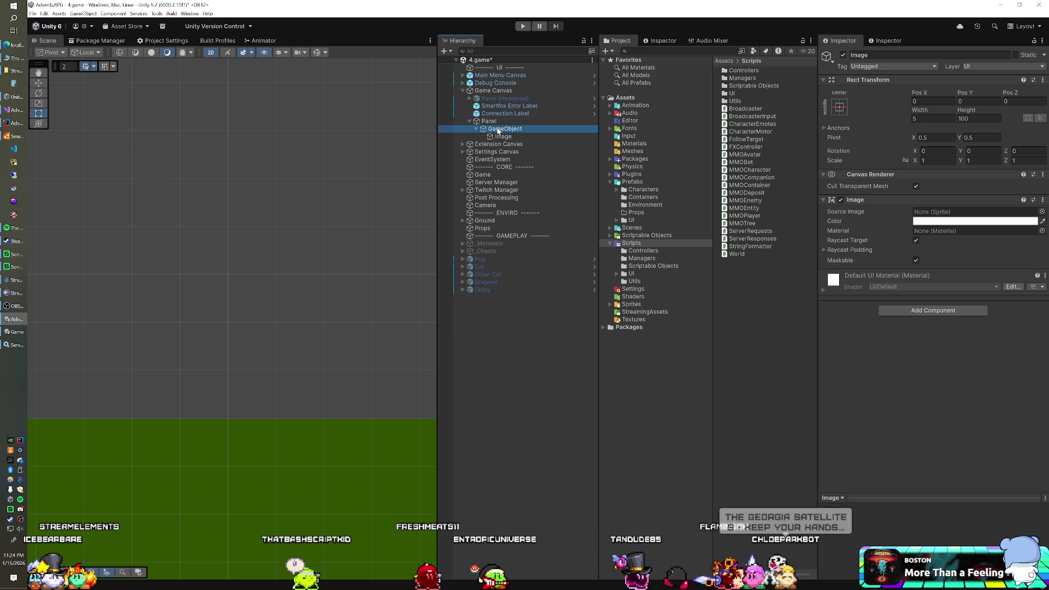
{"action": "key", "text": "ctrl+d"}
{"action": "key", "text": "ctrl+d"}
{"action": "key", "text": "ctrl+d"}
{"action": "key", "text": "ctrl+d"}
{"action": "key", "text": "ctrl+d"}
{"action": "key", "text": "ctrl+d"}
{"action": "left_click", "coordinate": [524, 122]}
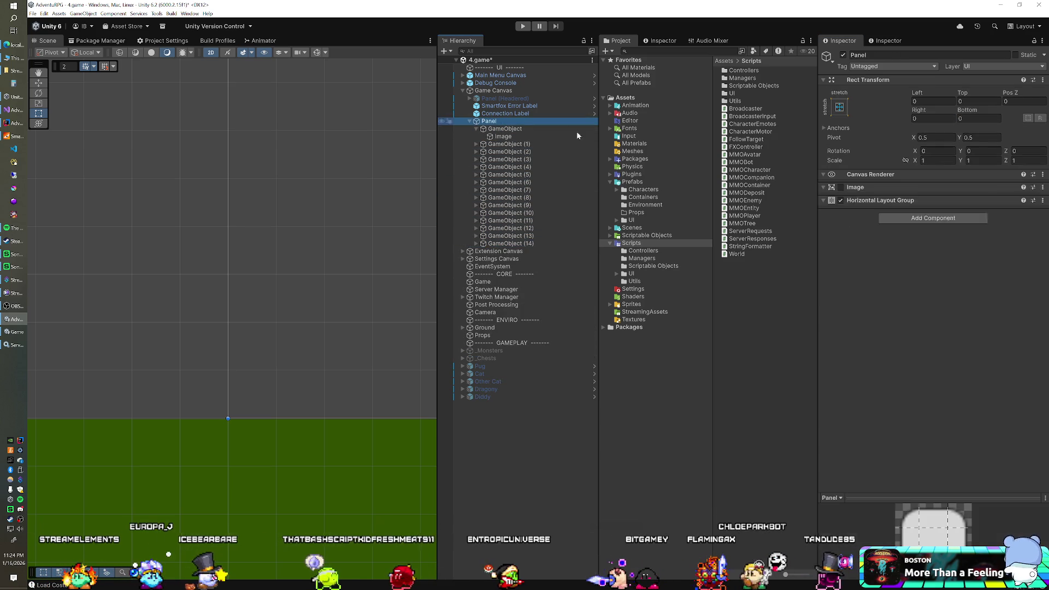
Enable Control Child Size Width and re-enable the Horizontal Layout Group, checking the first GameObject's width.
{"action": "left_click", "coordinate": [916, 354]}
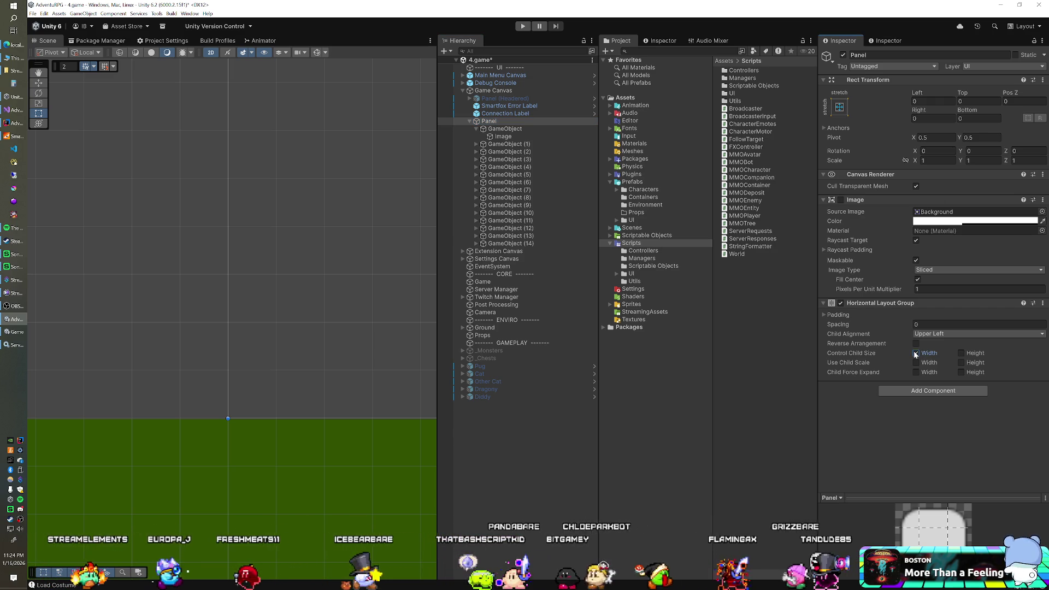
{"action": "left_click", "coordinate": [916, 353]}
{"action": "left_click", "coordinate": [916, 353]}
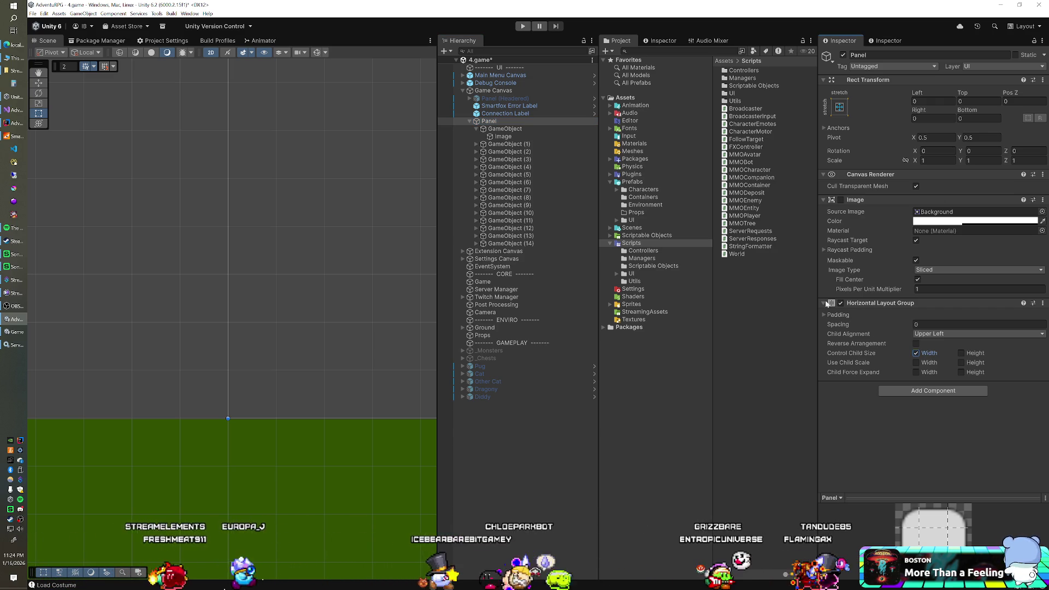
{"action": "left_click", "coordinate": [841, 304]}
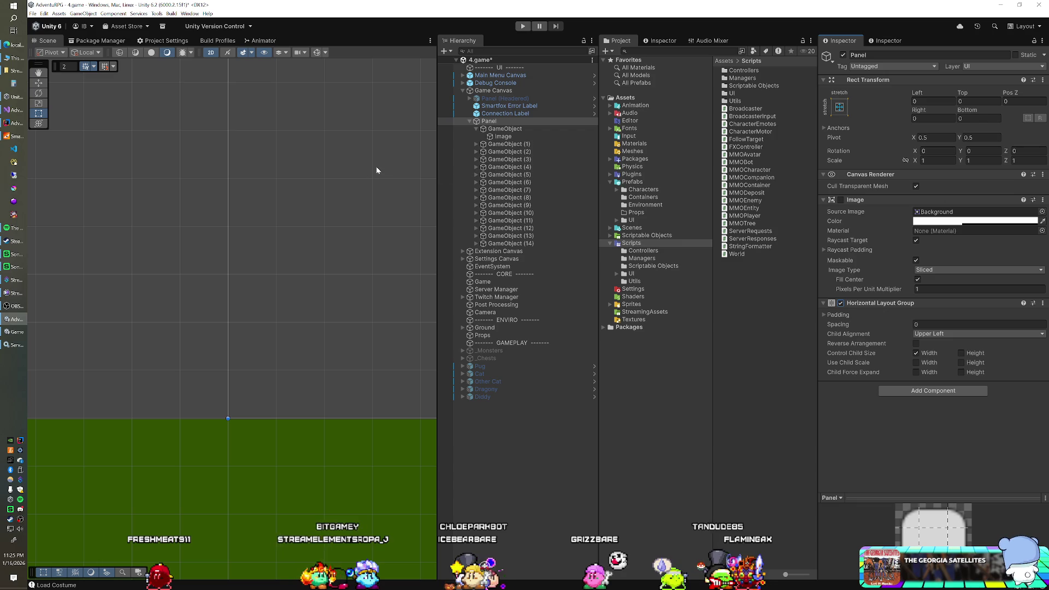
{"action": "left_click", "coordinate": [488, 130]}
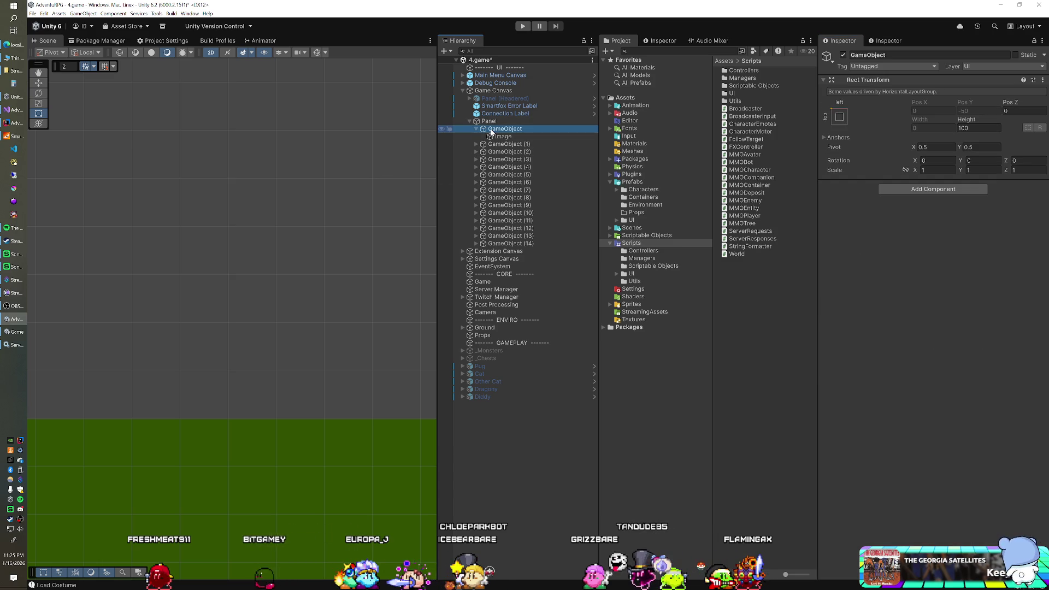
{"action": "left_click", "coordinate": [496, 123]}
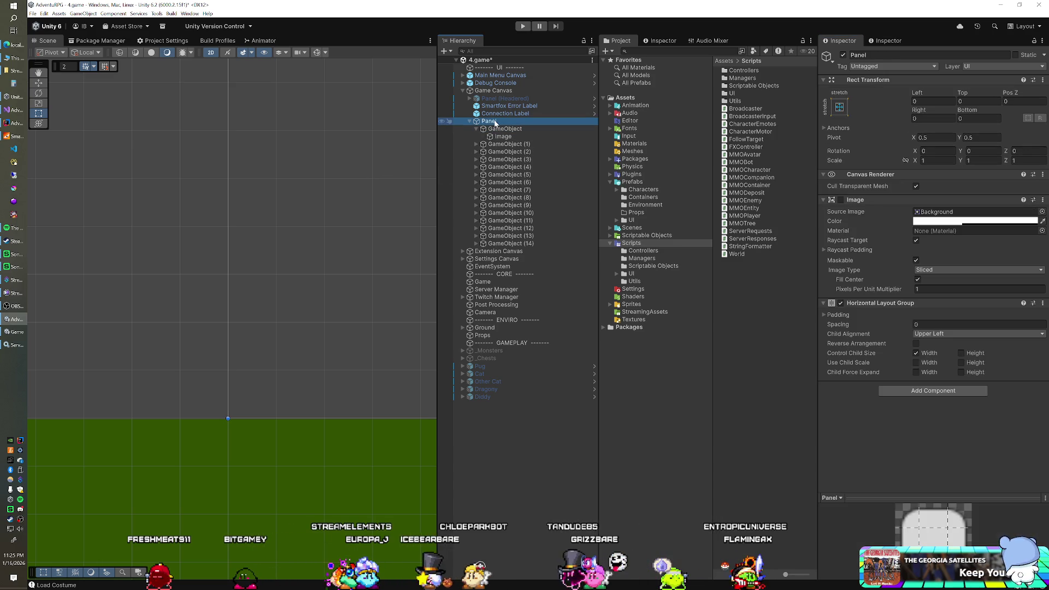
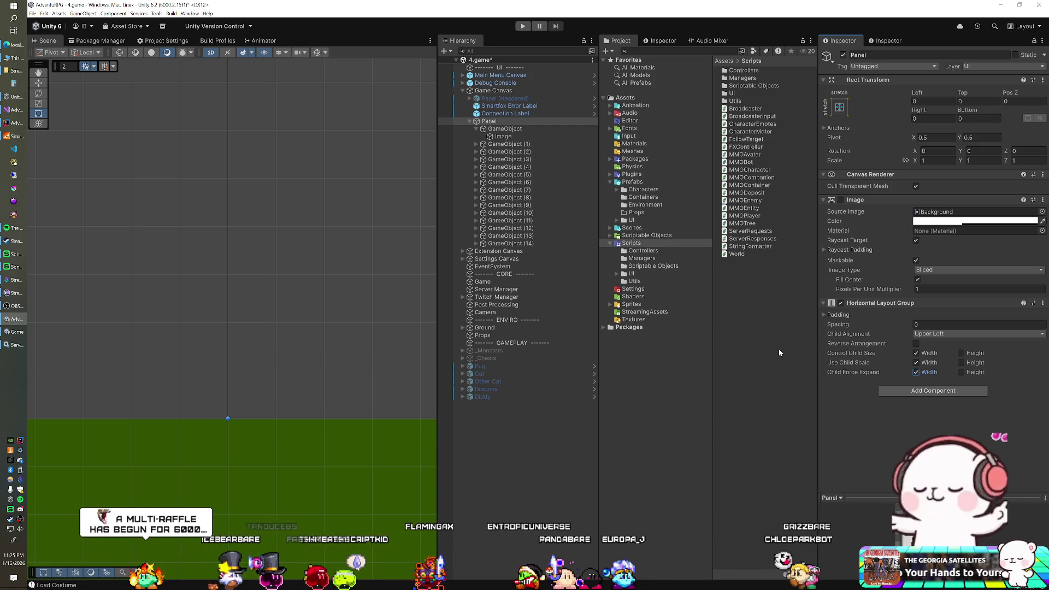
Inspect the first tick object, its Image child and the parent Panel in the Hierarchy.
{"action": "left_click", "coordinate": [506, 130]}
{"action": "left_click", "coordinate": [477, 129]}
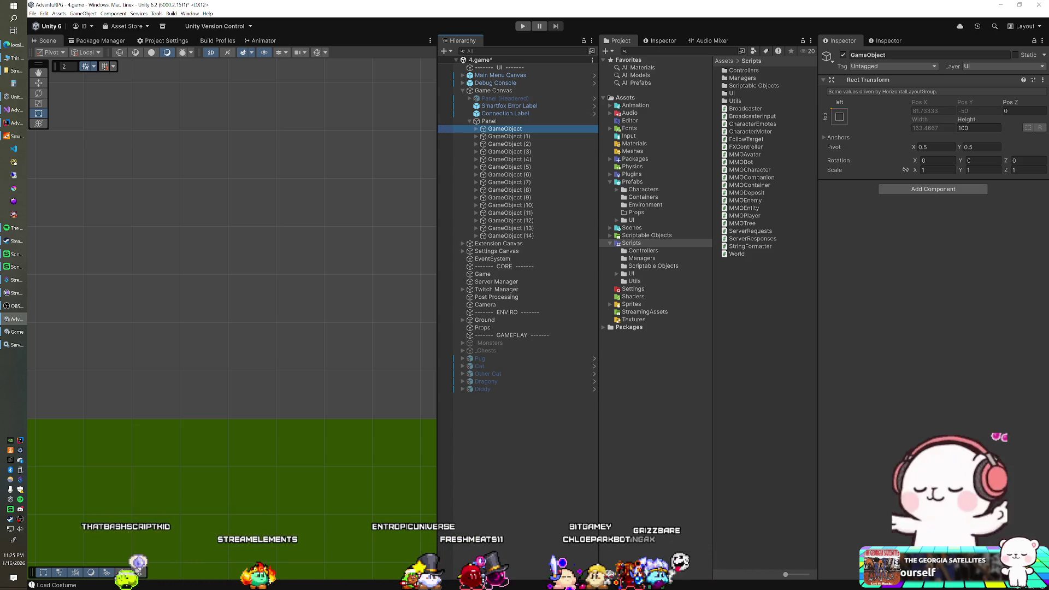
{"action": "left_click", "coordinate": [476, 129]}
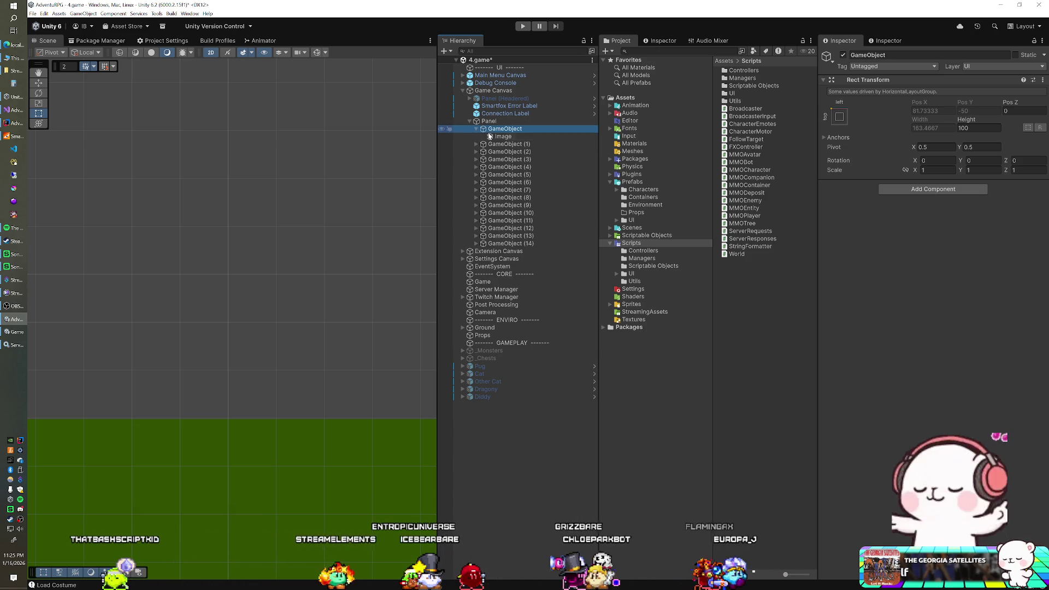
{"action": "left_click", "coordinate": [476, 130]}
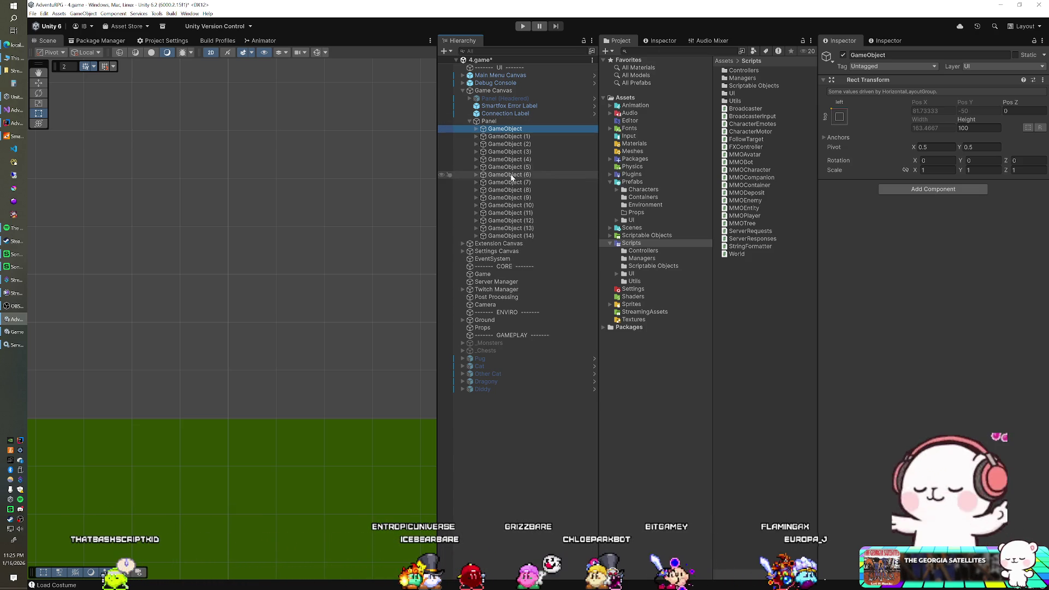
{"action": "left_click", "coordinate": [514, 122]}
{"action": "left_click", "coordinate": [516, 130]}
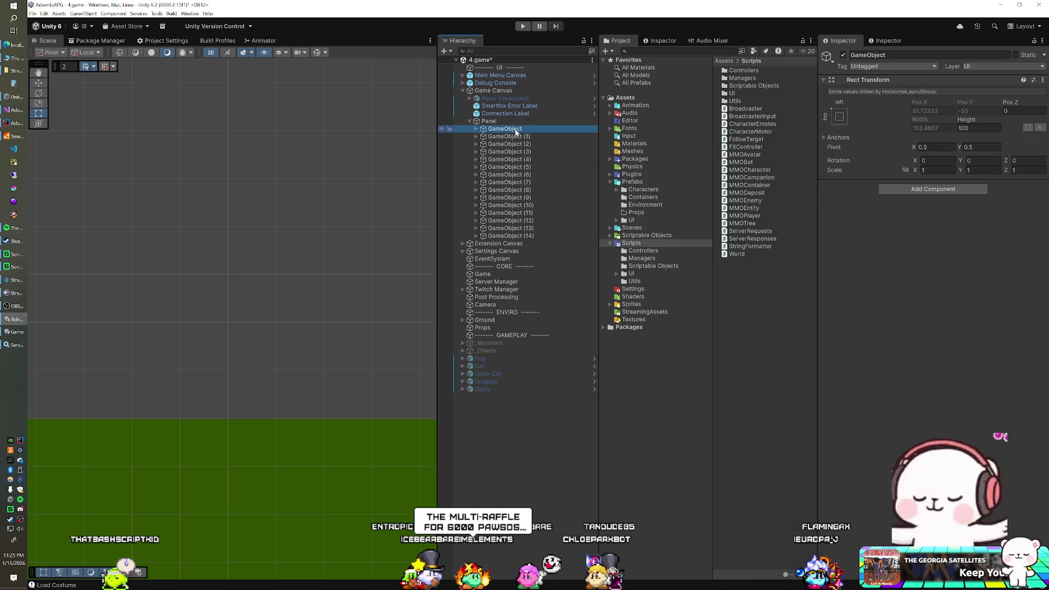
Step down to the last tick and duplicate it until Panel holds GameObject (20).
{"action": "key", "text": "Down"}
{"action": "key", "text": "Down"}
{"action": "key", "text": "Down"}
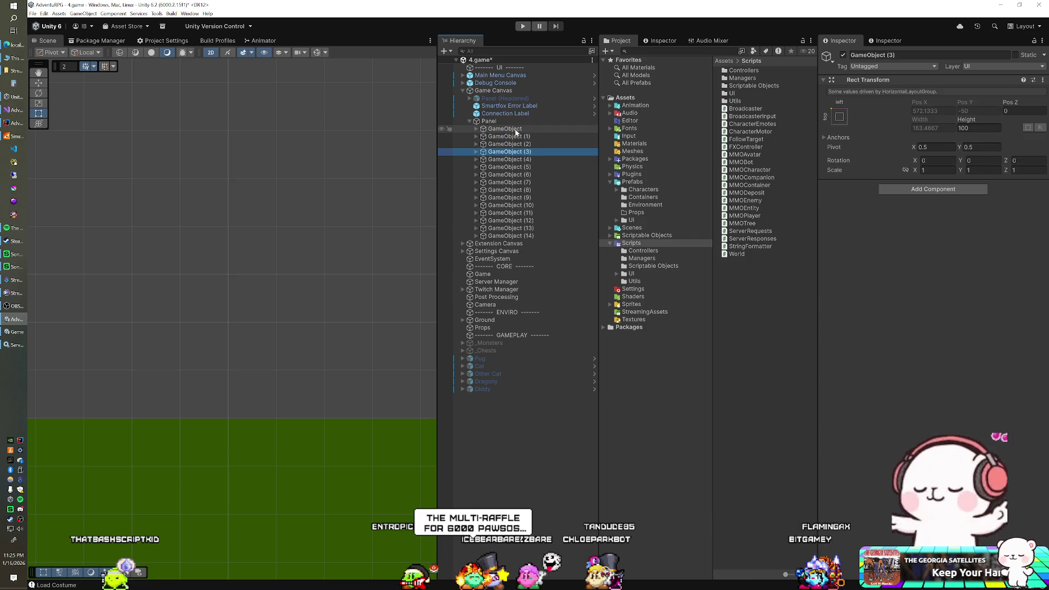
{"action": "key", "text": "Down"}
{"action": "key", "text": "Down"}
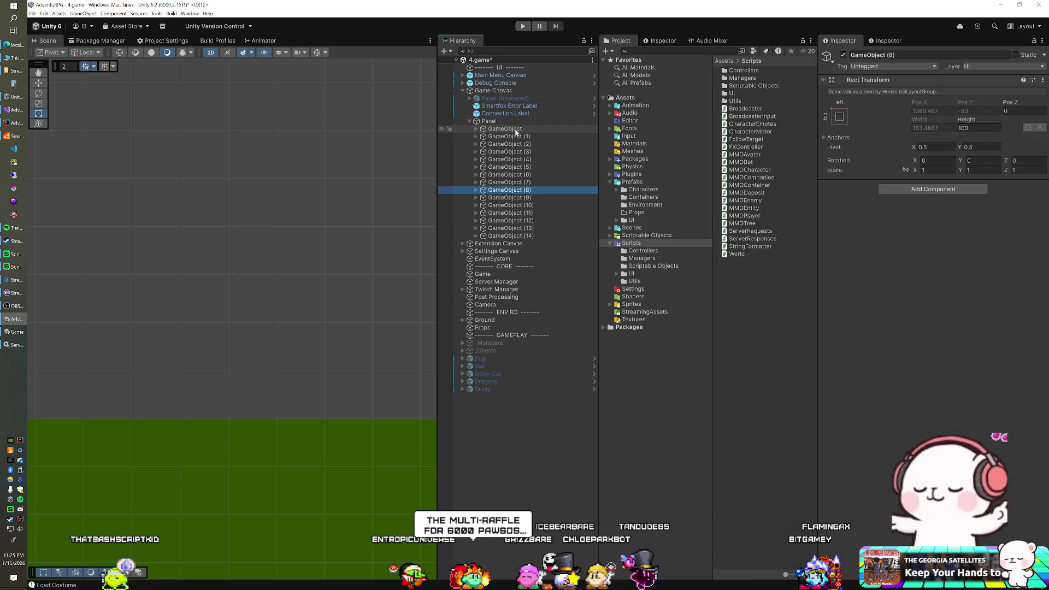
{"action": "key", "text": "Down"}
{"action": "key", "text": "Down"}
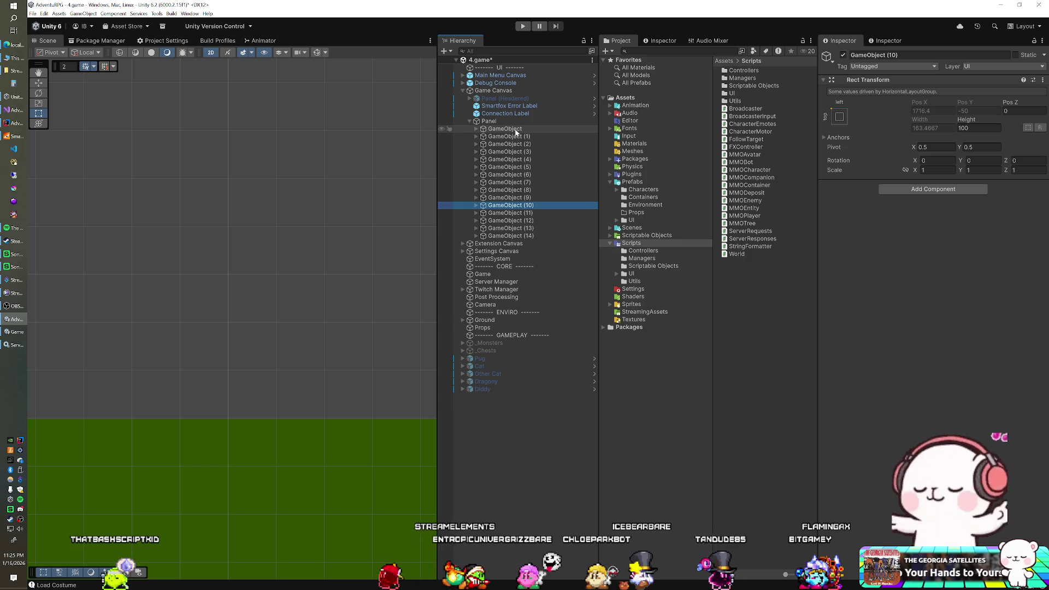
{"action": "key", "text": "Down"}
{"action": "key", "text": "Down"}
{"action": "key", "text": "Down"}
{"action": "key", "text": "ctrl+d"}
{"action": "key", "text": "ctrl+d"}
{"action": "key", "text": "ctrl+d"}
{"action": "key", "text": "ctrl+d"}
{"action": "key", "text": "ctrl+d"}
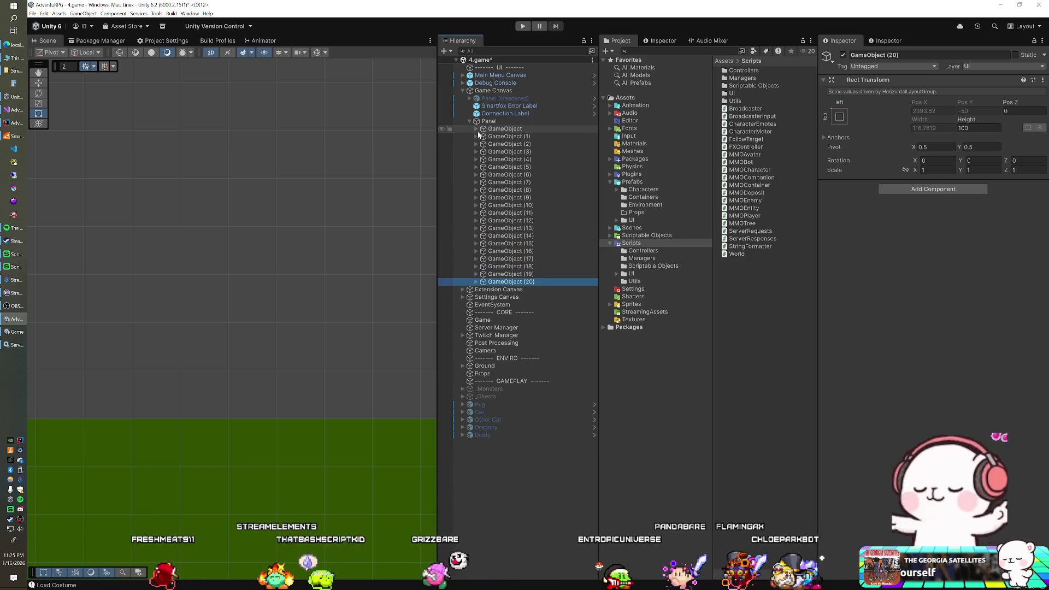
{"action": "right_click", "coordinate": [492, 129]}
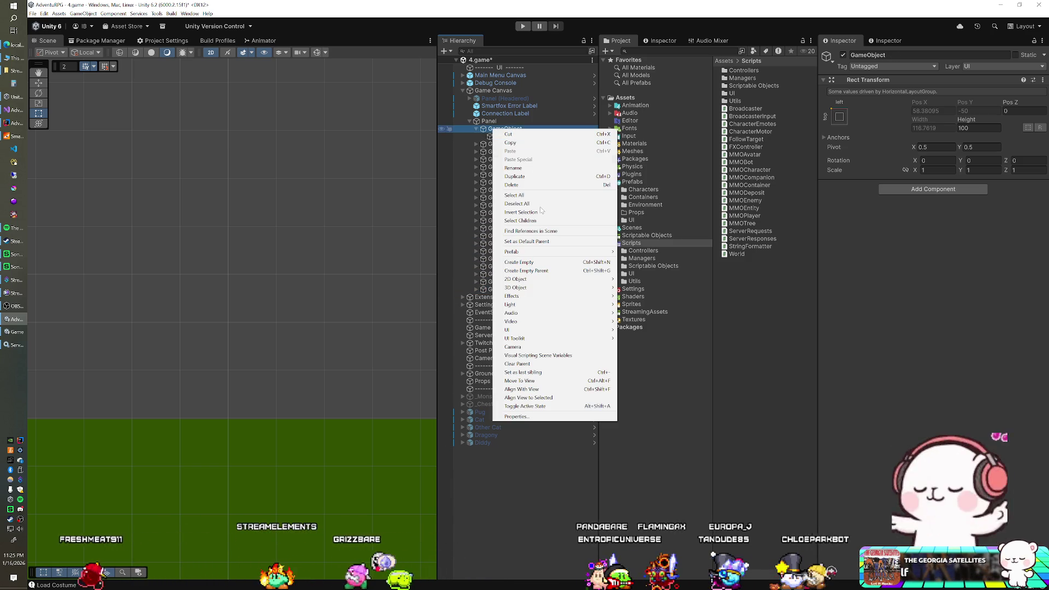
Add a Text - TextMeshPro child to the first tick, bottom-anchored with pivot Y 0.
{"action": "mouse_move", "coordinate": [552, 330]}
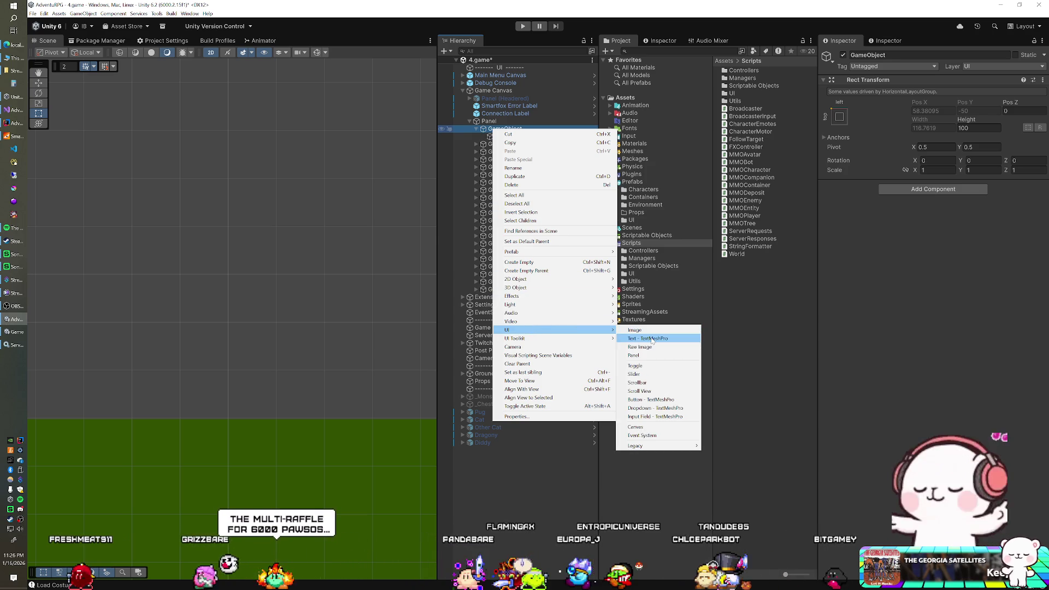
{"action": "left_click", "coordinate": [651, 339]}
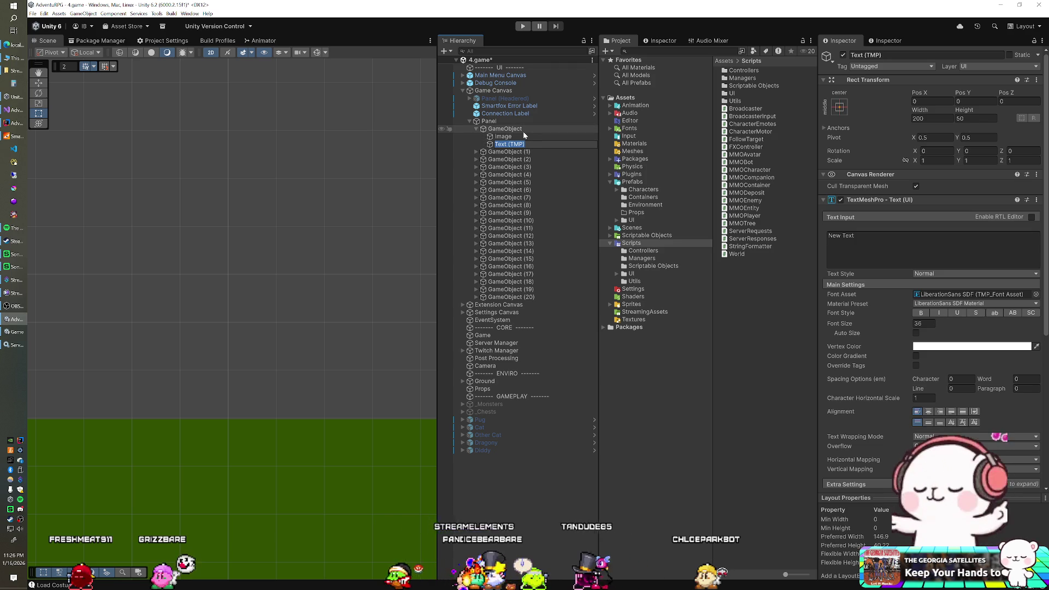
{"action": "left_click", "coordinate": [840, 107]}
{"action": "left_click", "coordinate": [978, 243]}
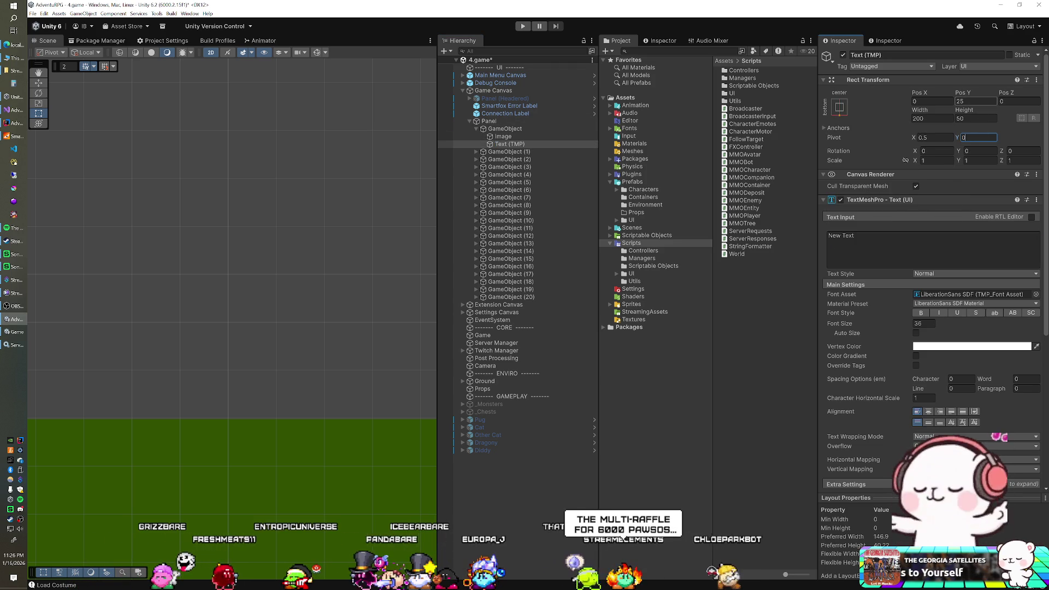
{"action": "type", "text": "0"}
Centre the label's text, place it at Pos Y -49.19, and make it read 0.0.
{"action": "left_click", "coordinate": [928, 411]}
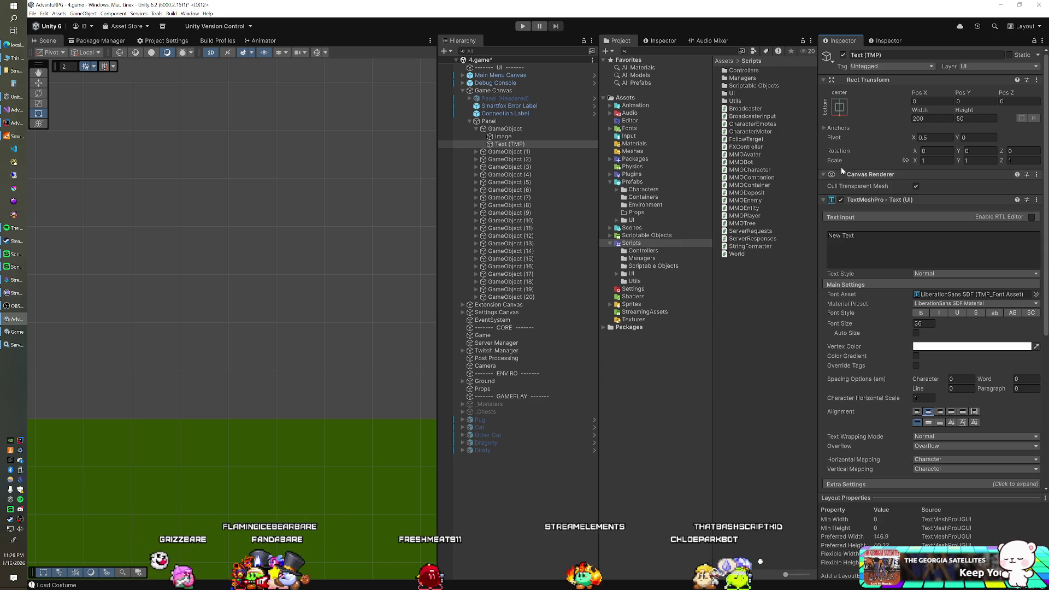
{"action": "left_click_drag", "start_coordinate": [964, 95], "coordinate": [952, 98]}
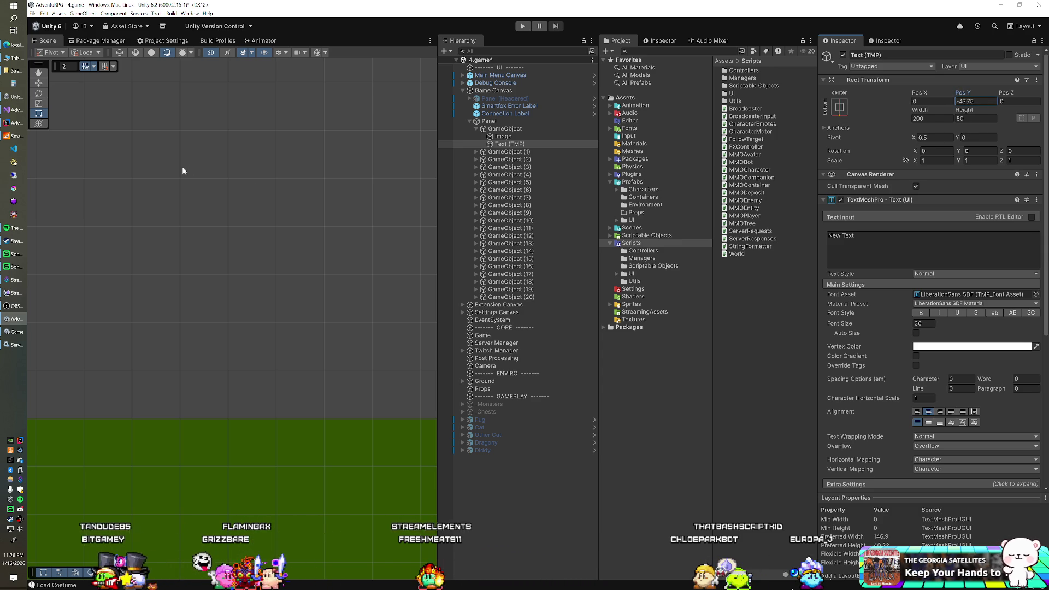
{"action": "left_click", "coordinate": [896, 253]}
{"action": "type", "text": "0.0"}
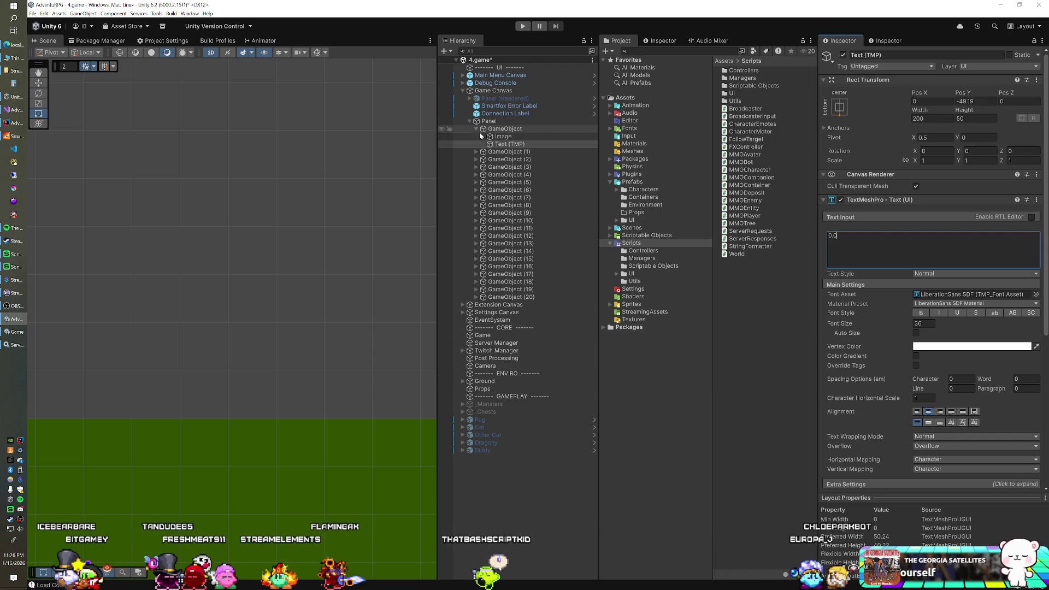
Duplicate the 0.0 label and move the copy, Text (TMP) (1), under GameObject (20).
{"action": "left_click", "coordinate": [502, 136]}
{"action": "left_click", "coordinate": [508, 144]}
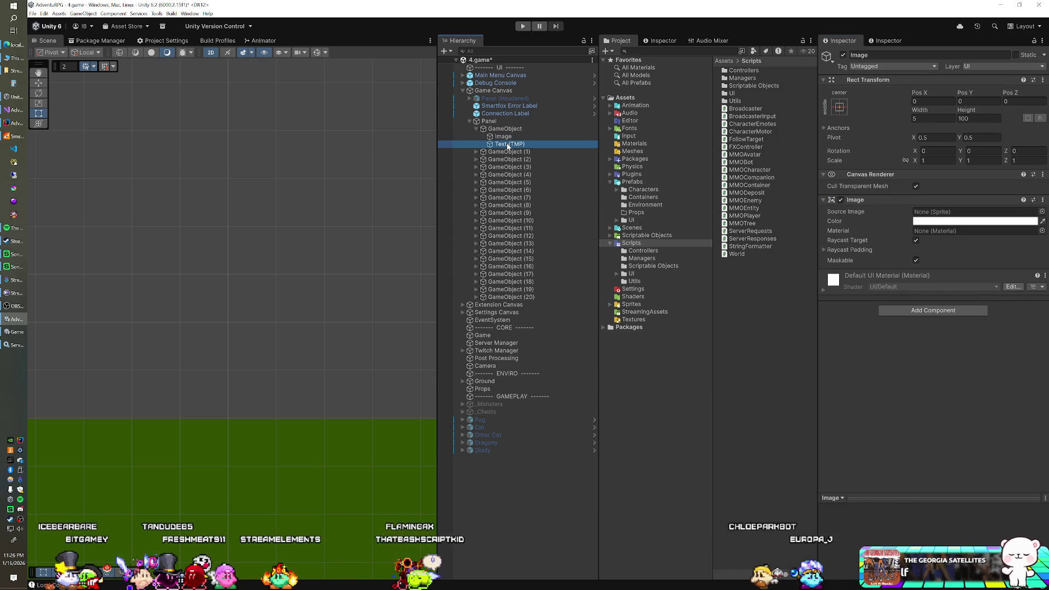
{"action": "key", "text": "ctrl+d"}
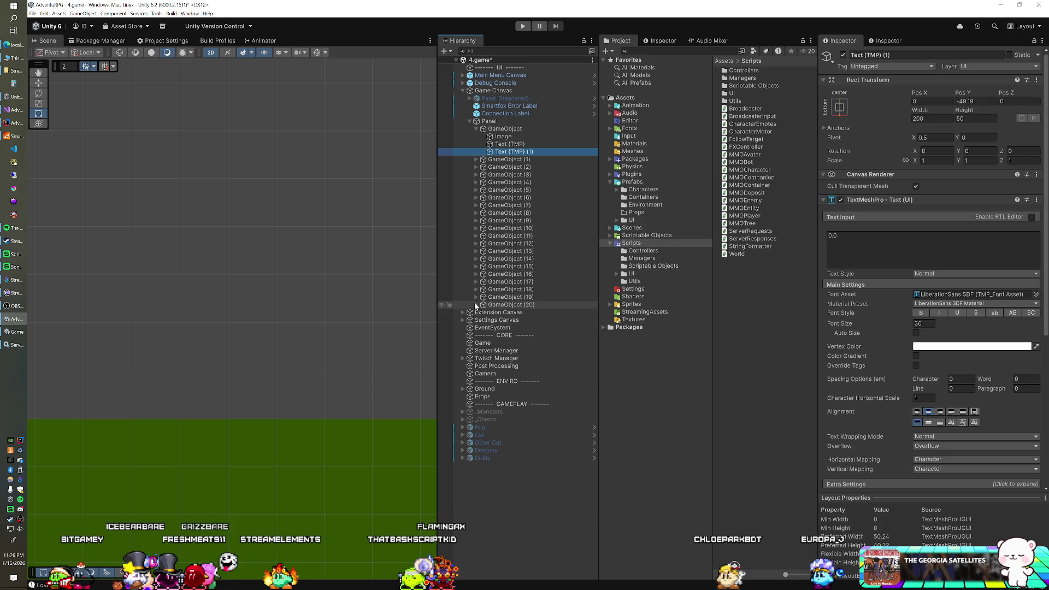
{"action": "left_click", "coordinate": [475, 305]}
{"action": "left_click_drag", "start_coordinate": [511, 151], "coordinate": [501, 309]}
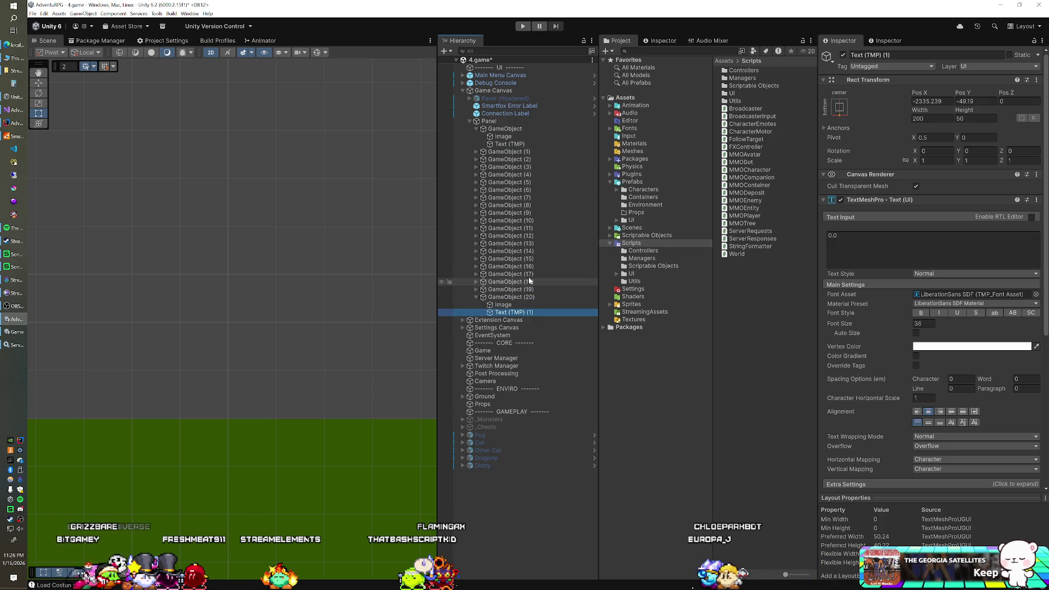
{"action": "left_click", "coordinate": [476, 129]}
{"action": "left_click", "coordinate": [476, 281]}
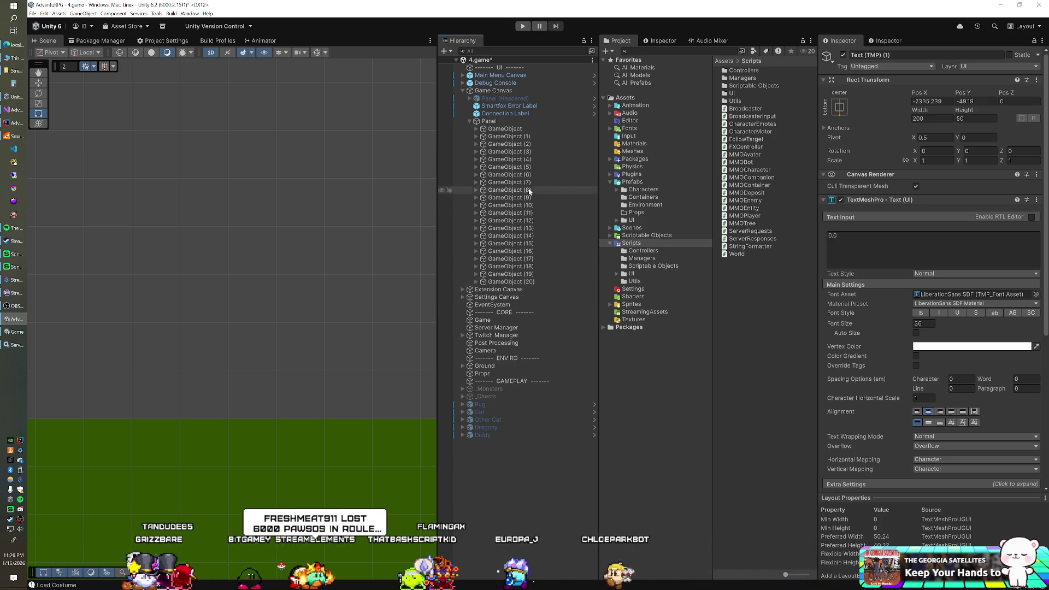
{"action": "left_click", "coordinate": [517, 129]}
Duplicate the first tick's label into the middle tick, GameObject (10).
{"action": "left_click", "coordinate": [519, 137]}
{"action": "key", "text": "Up"}
{"action": "key", "text": "Up"}
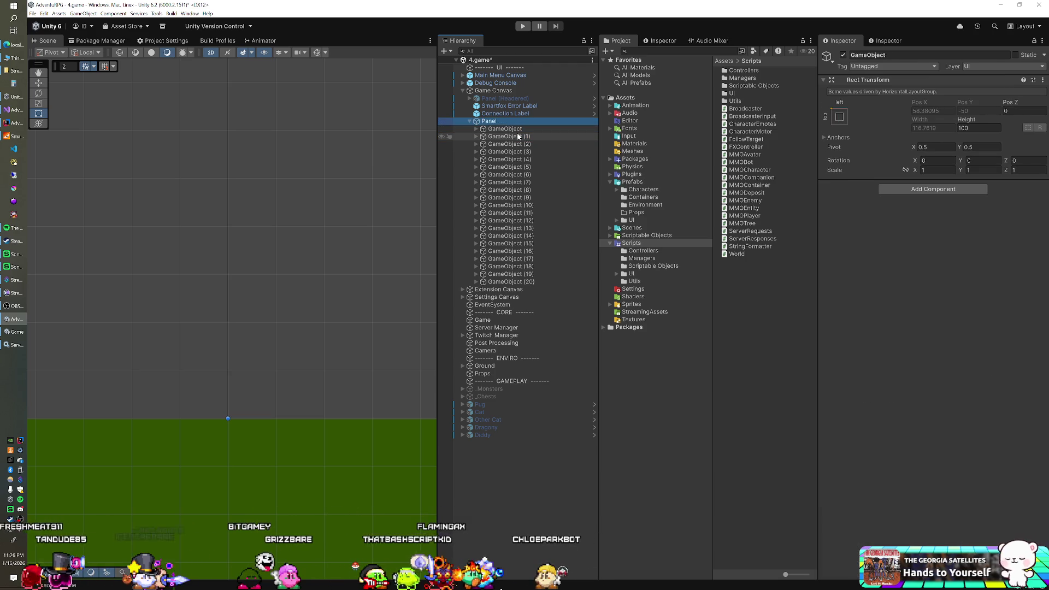
{"action": "key", "text": "Down"}
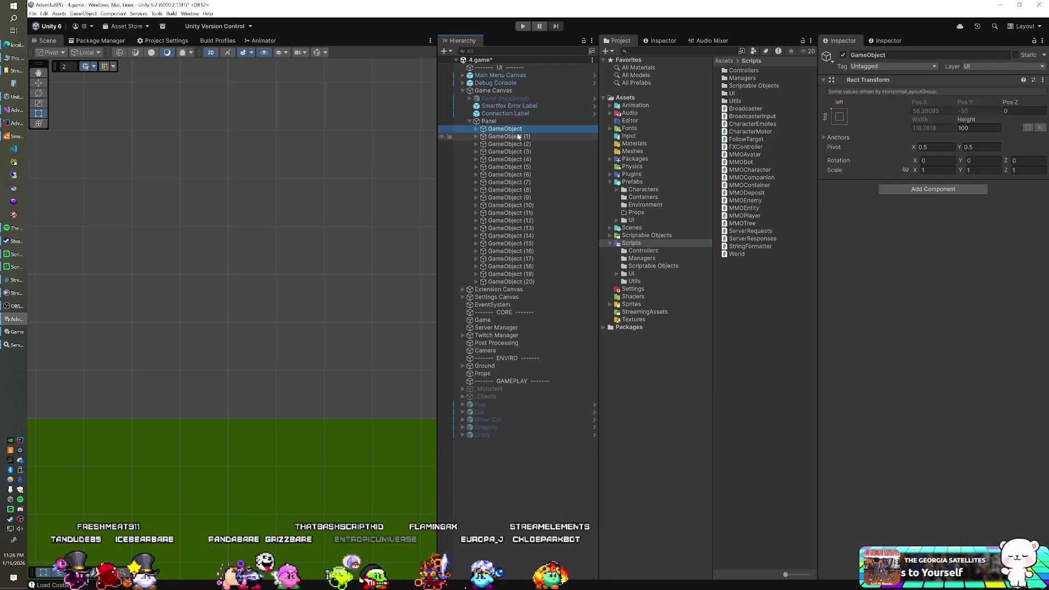
{"action": "key", "text": "Down"}
{"action": "key", "text": "Down"}
{"action": "key", "text": "Down"}
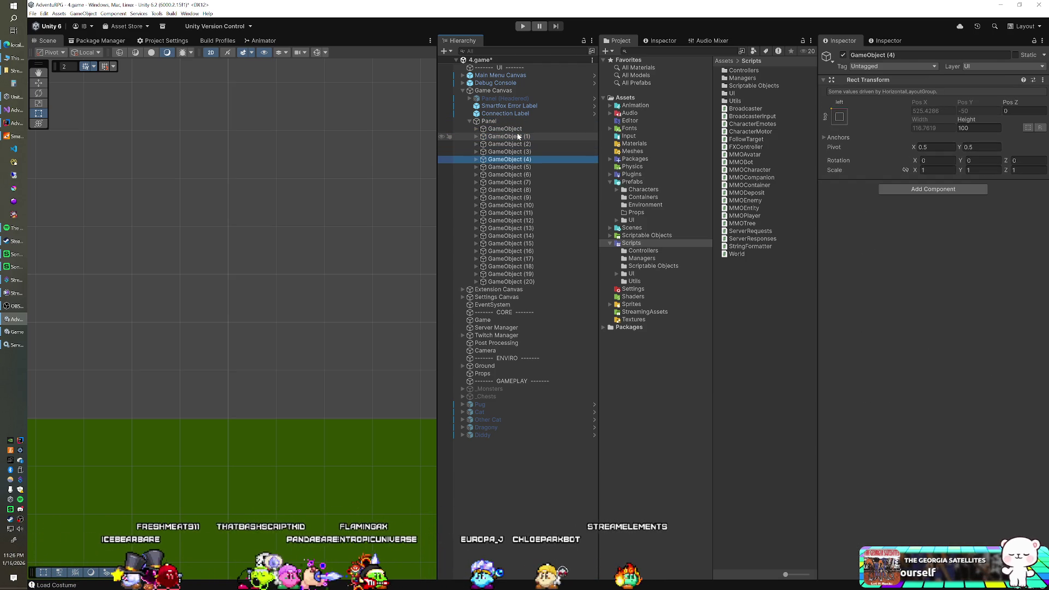
{"action": "key", "text": "Down"}
{"action": "key", "text": "Down"}
{"action": "key", "text": "Down"}
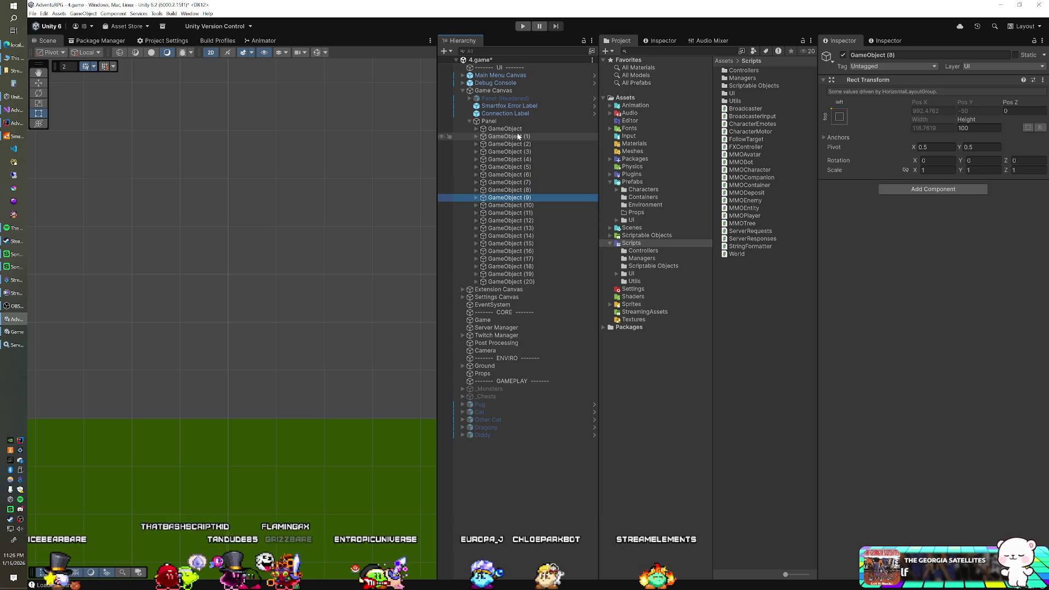
{"action": "left_click", "coordinate": [475, 205]}
{"action": "left_click", "coordinate": [476, 129]}
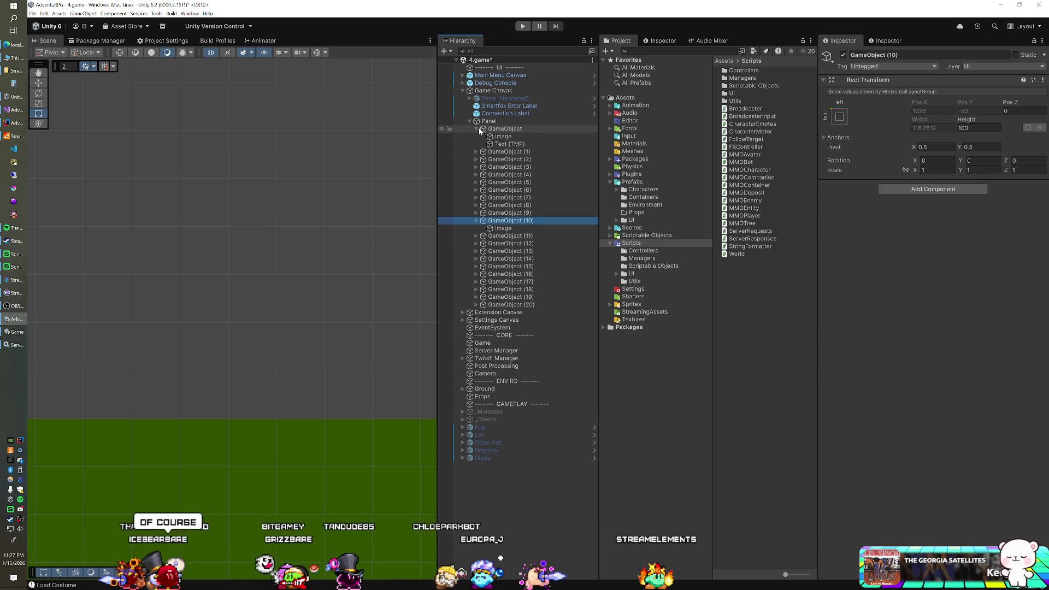
{"action": "left_click", "coordinate": [501, 145]}
{"action": "key", "text": "ctrl+d"}
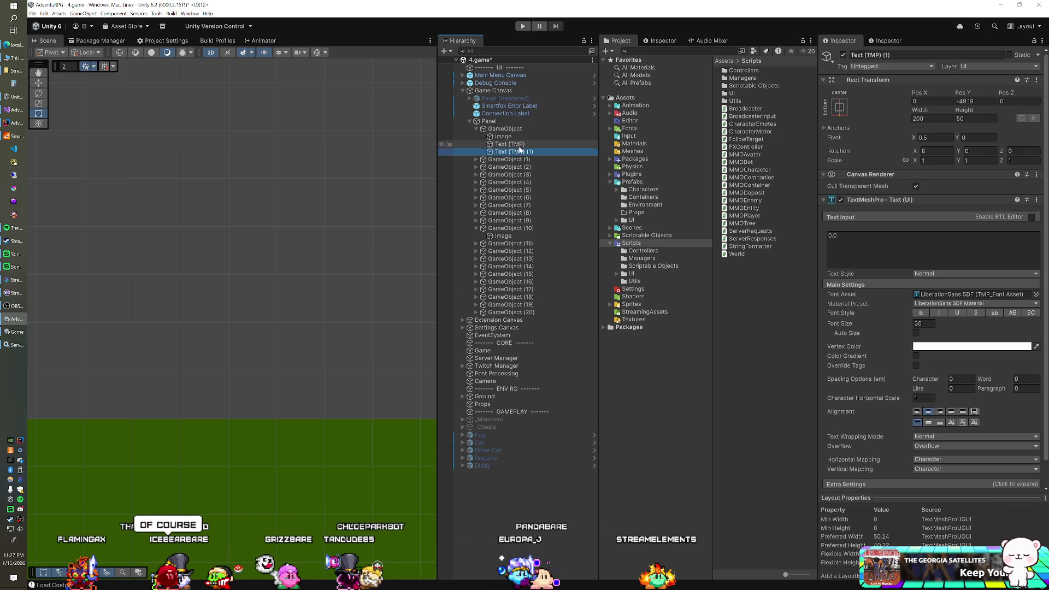
{"action": "left_click_drag", "start_coordinate": [506, 230], "coordinate": [505, 232]}
Change the first tick's label text to -1.0.
{"action": "left_click", "coordinate": [509, 144]}
{"action": "left_click", "coordinate": [874, 240]}
{"action": "type", "text": "-1.0"}
{"action": "left_click", "coordinate": [474, 307]}
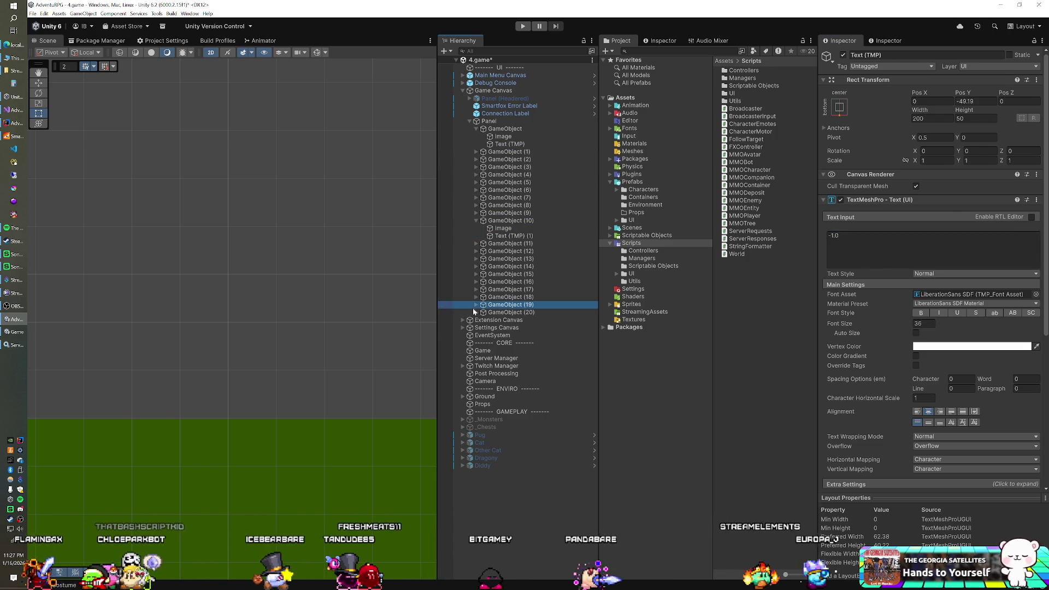
Set Pos X to 0 on the middle and last ticks' labels.
{"action": "left_click", "coordinate": [475, 312]}
{"action": "left_click", "coordinate": [509, 327]}
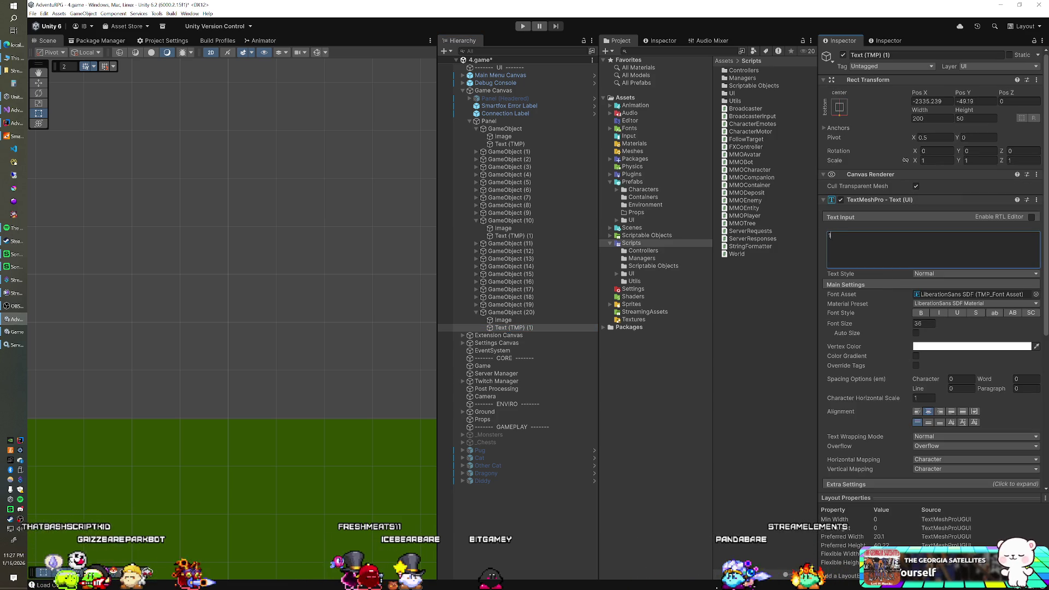
{"action": "left_click", "coordinate": [585, 236], "text": "ctrl"}
{"action": "left_click", "coordinate": [929, 102]}
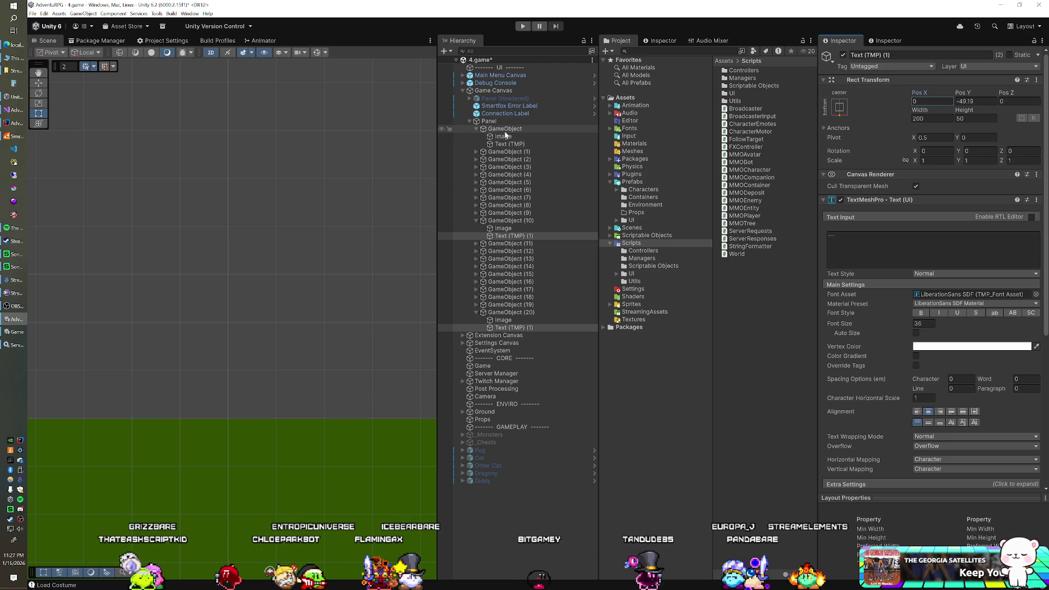
Copy the 1.0 label into GameObject (15), relabel it 0.5, and centre it at Pos X 0.
{"action": "left_click", "coordinate": [487, 222]}
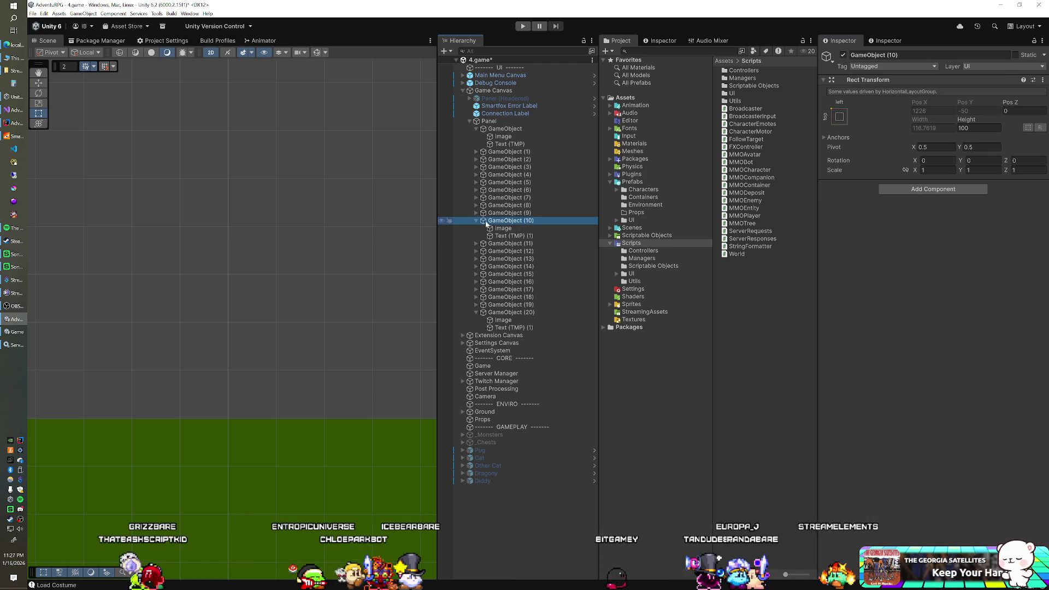
{"action": "left_click", "coordinate": [476, 221]}
{"action": "key", "text": "Down"}
{"action": "key", "text": "Down"}
{"action": "key", "text": "Down"}
{"action": "key", "text": "Down"}
{"action": "key", "text": "Down"}
{"action": "key", "text": "Down"}
{"action": "key", "text": "Down"}
{"action": "key", "text": "Up"}
{"action": "key", "text": "Up"}
{"action": "key", "text": "Up"}
{"action": "key", "text": "Up"}
{"action": "key", "text": "Up"}
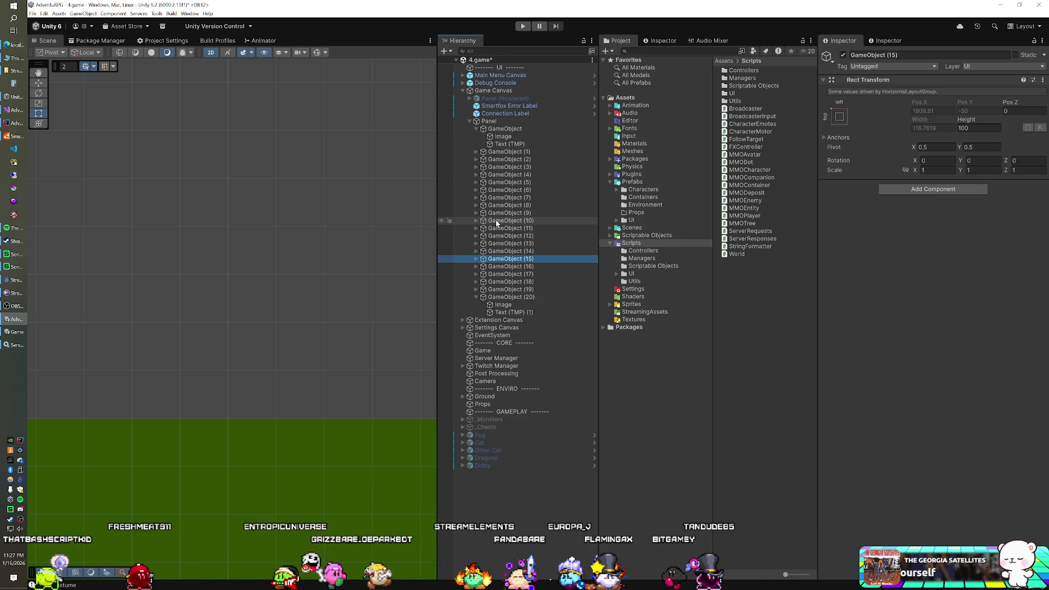
{"action": "left_click", "coordinate": [474, 259]}
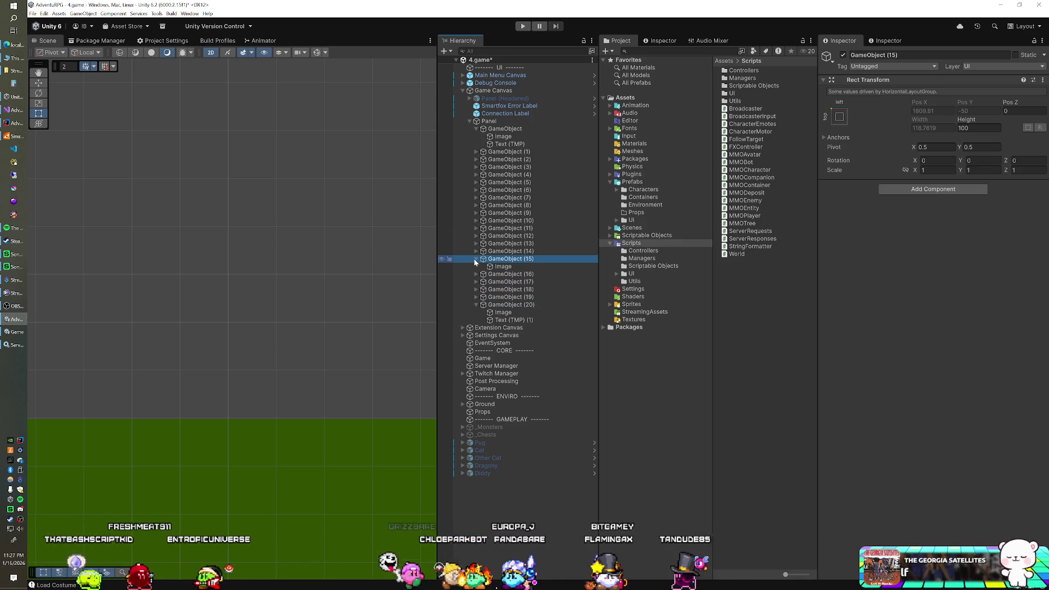
{"action": "left_click", "coordinate": [506, 321]}
{"action": "key", "text": "ctrl+d"}
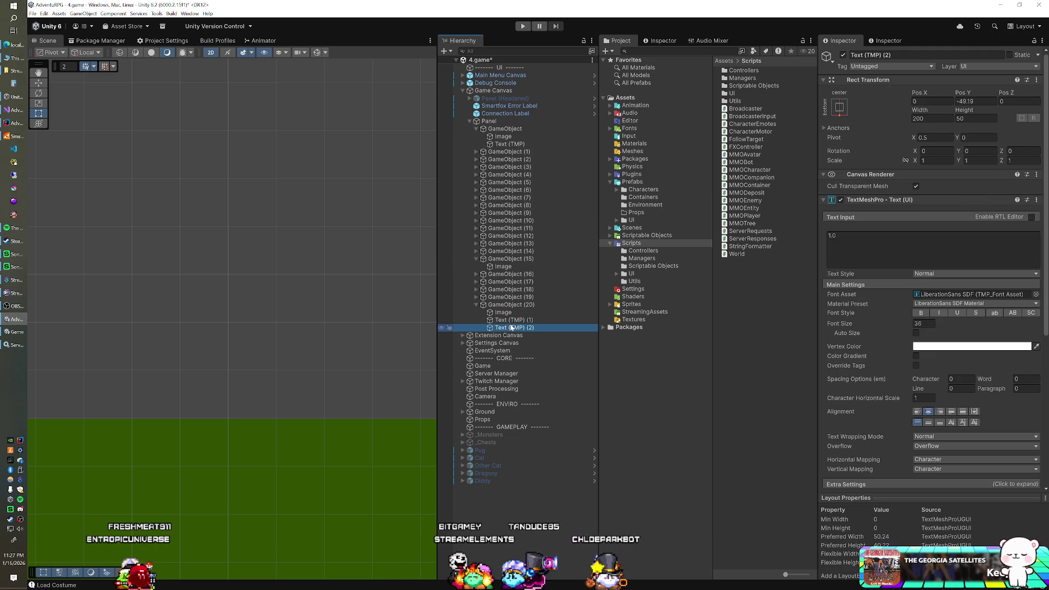
{"action": "left_click_drag", "start_coordinate": [511, 261], "coordinate": [523, 268]}
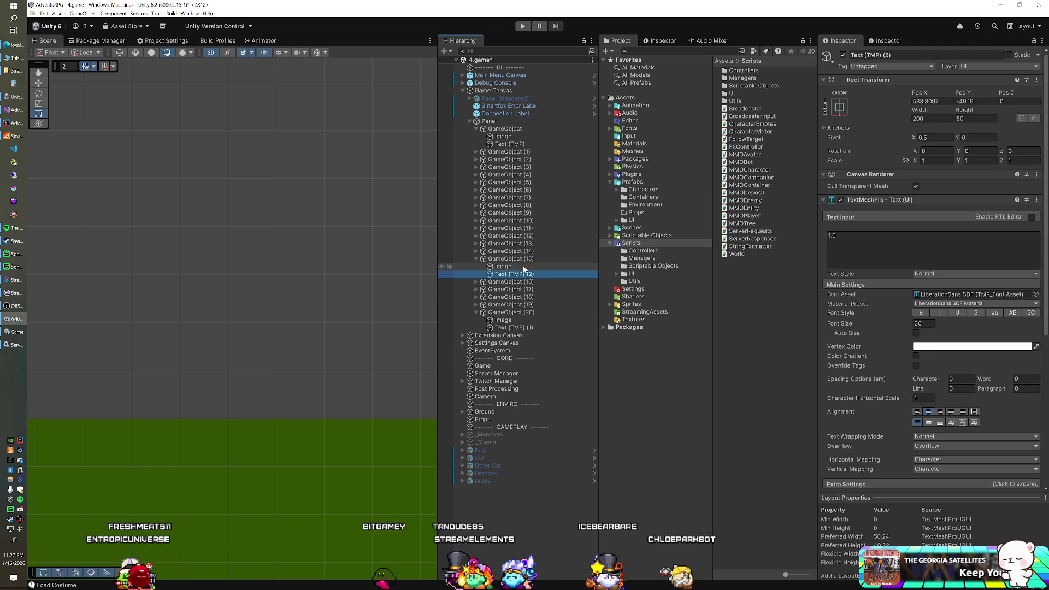
{"action": "left_click", "coordinate": [875, 240]}
{"action": "key", "text": "ctrl+a"}
{"action": "type", "text": "0"}
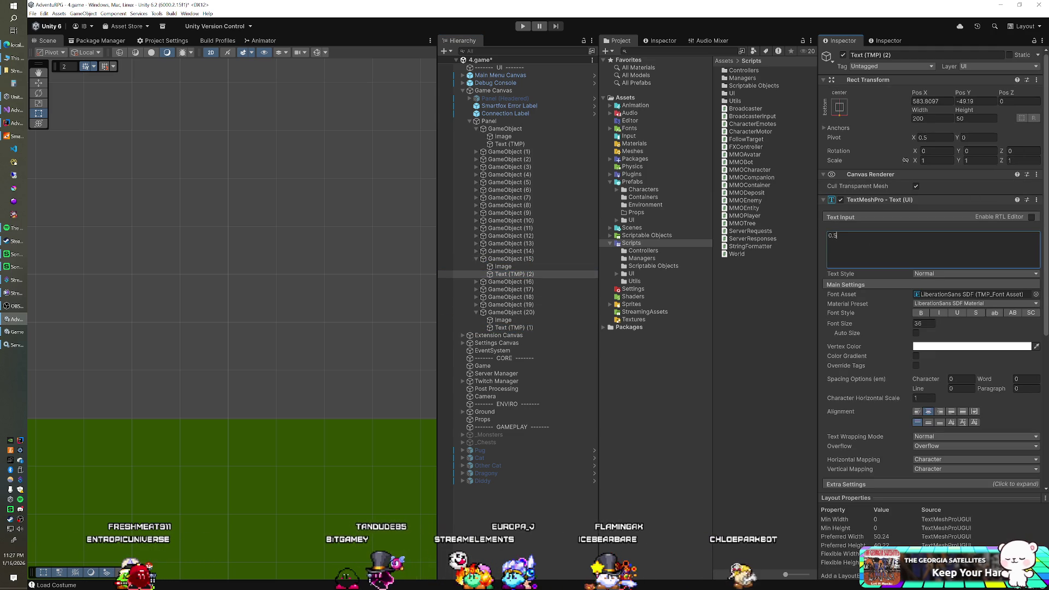
{"action": "left_click", "coordinate": [932, 101]}
{"action": "type", "text": "0"}
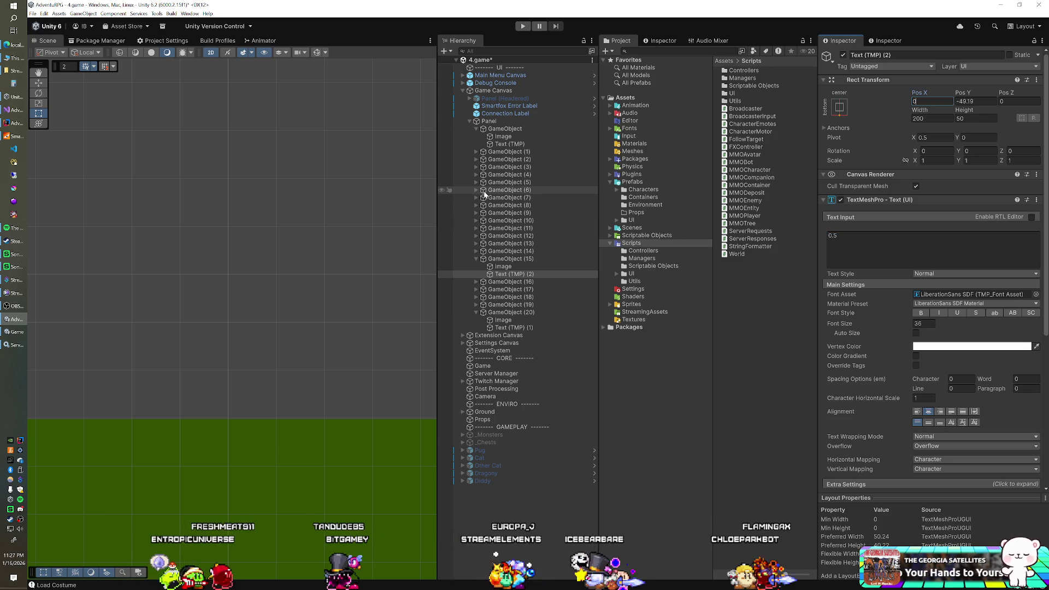
Copy the 0.5 label into GameObject (5), relabel it -0.5, and centre it at Pos X 0.
{"action": "left_click", "coordinate": [519, 279]}
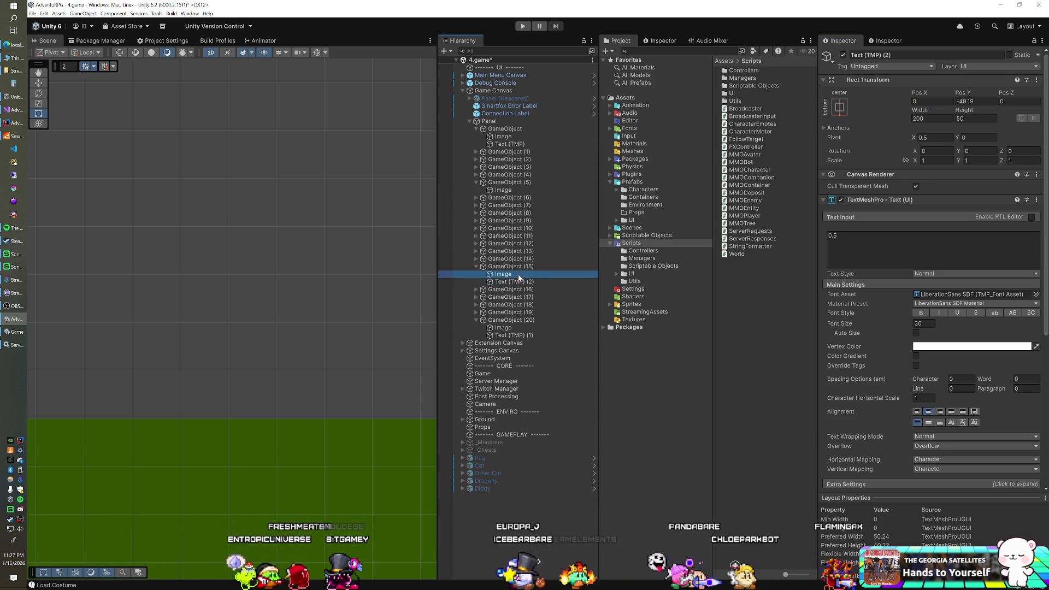
{"action": "key", "text": "ctrl+d"}
{"action": "mouse_move", "coordinate": [518, 290]}
{"action": "left_mouse_down"}
{"action": "mouse_move", "coordinate": [534, 206]}
{"action": "mouse_move", "coordinate": [525, 183]}
{"action": "left_mouse_up"}
{"action": "left_click", "coordinate": [830, 235]}
{"action": "key", "text": "BackSpace"}
{"action": "type", "text": "-"}
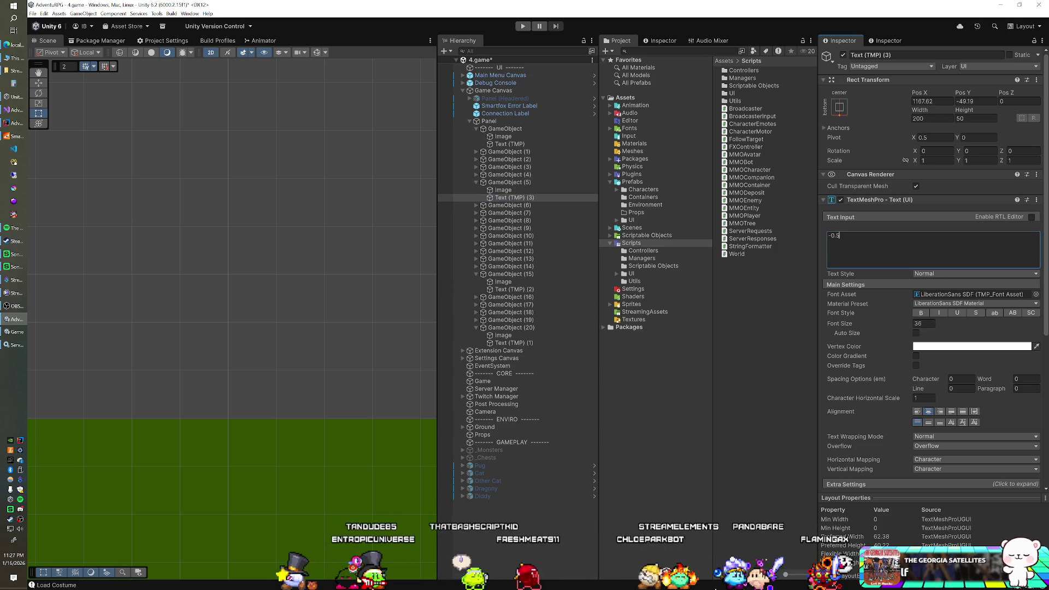
{"action": "left_click", "coordinate": [932, 101]}
{"action": "type", "text": "0"}
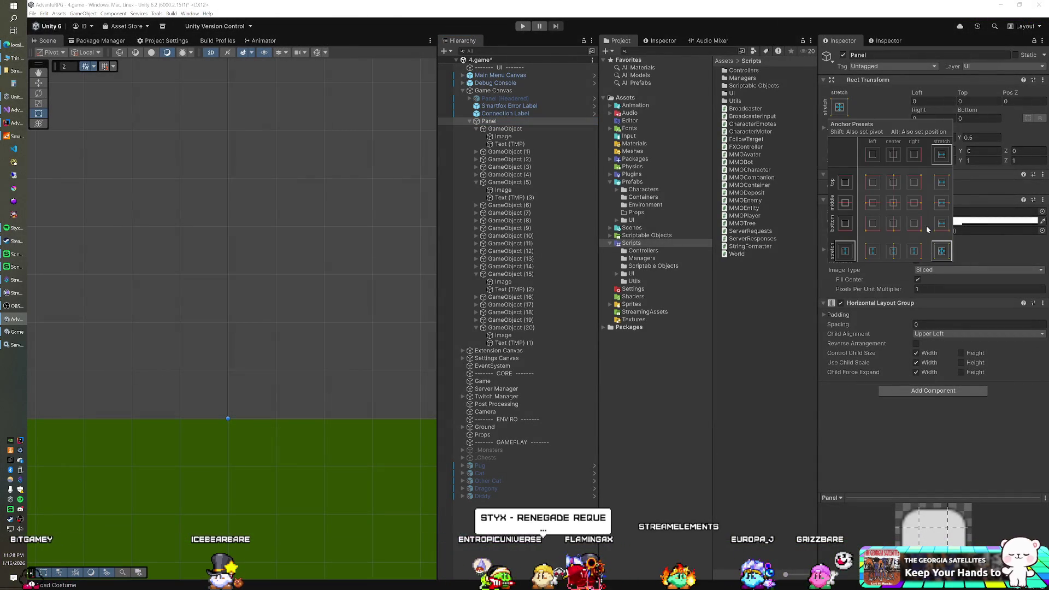
Set the Panel's pivot Y to 0 and Height to 410, then view the running game.
{"action": "left_click", "coordinate": [940, 88]}
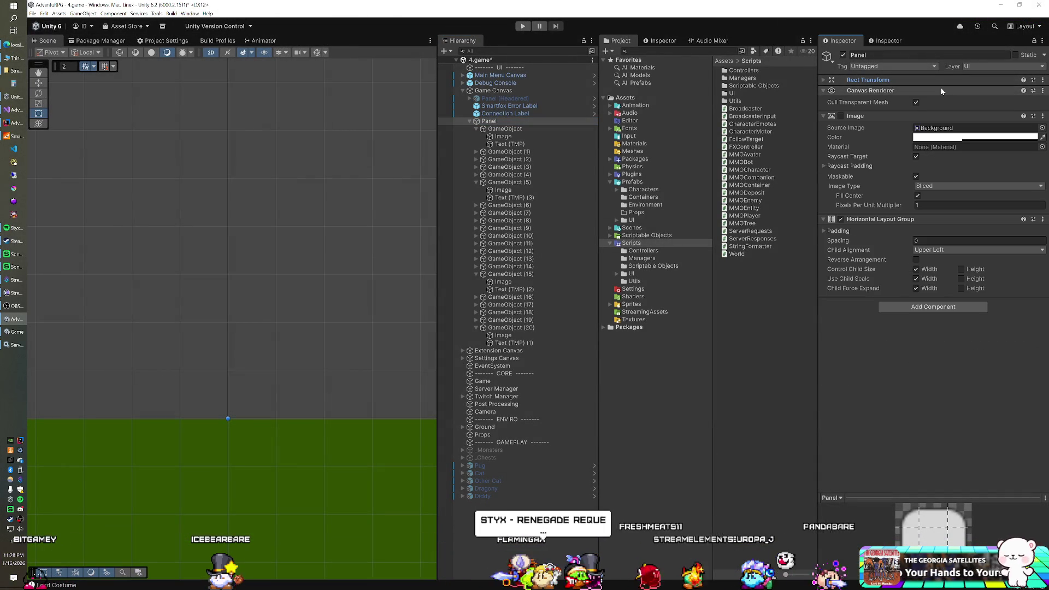
{"action": "left_click", "coordinate": [970, 137]}
{"action": "type", "text": "0"}
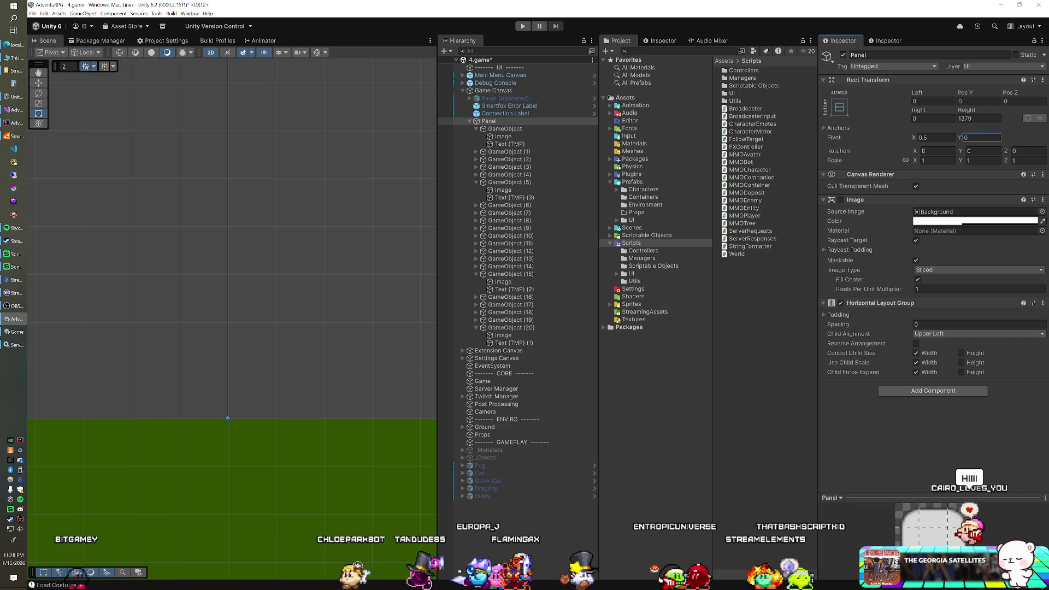
{"action": "left_click", "coordinate": [971, 112]}
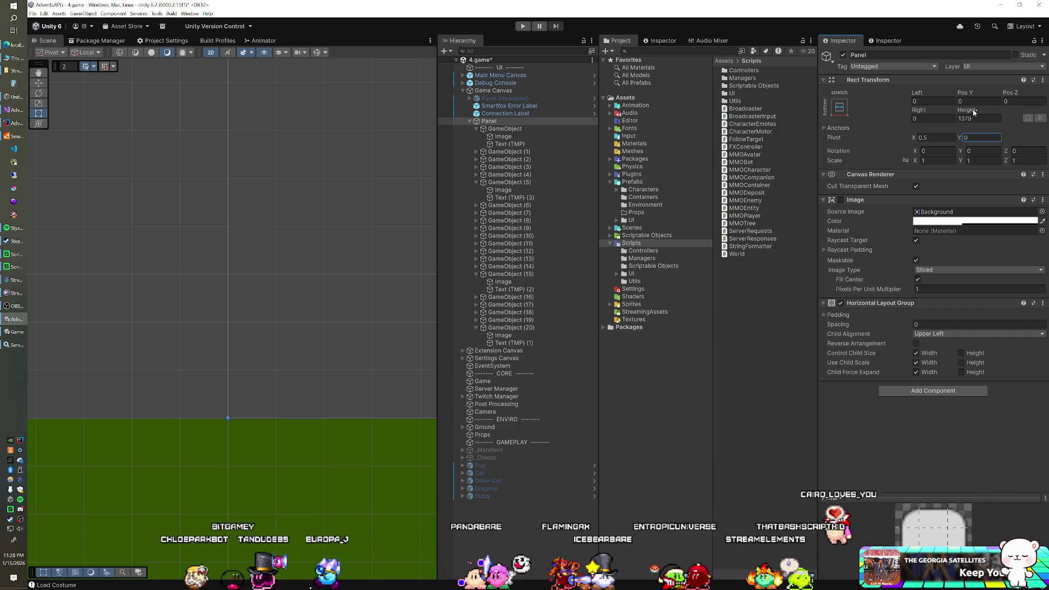
{"action": "left_click_drag", "start_coordinate": [973, 113], "coordinate": [33, 145]}
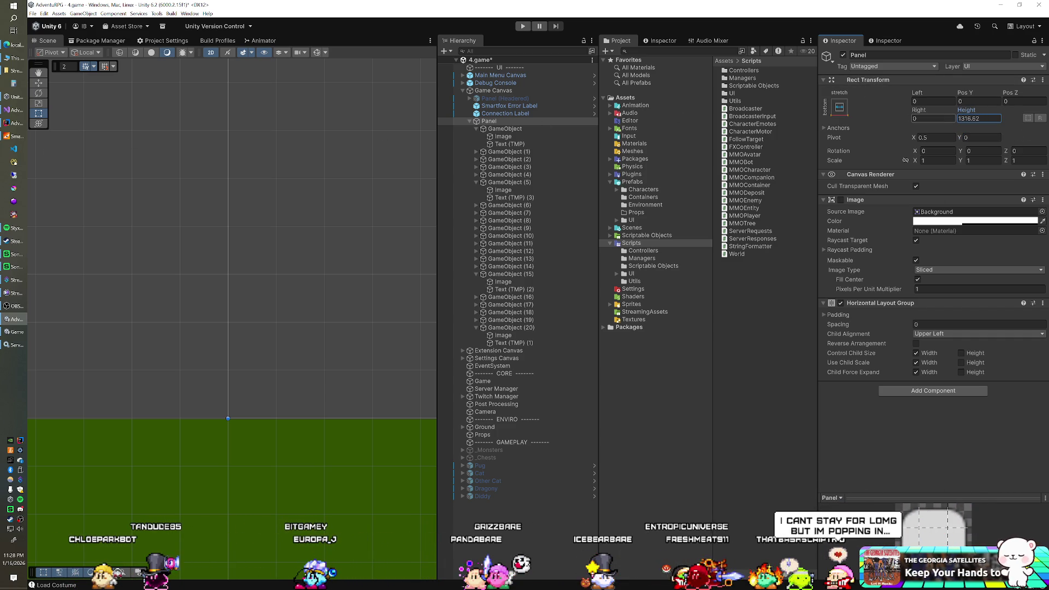
{"action": "type", "text": "940"}
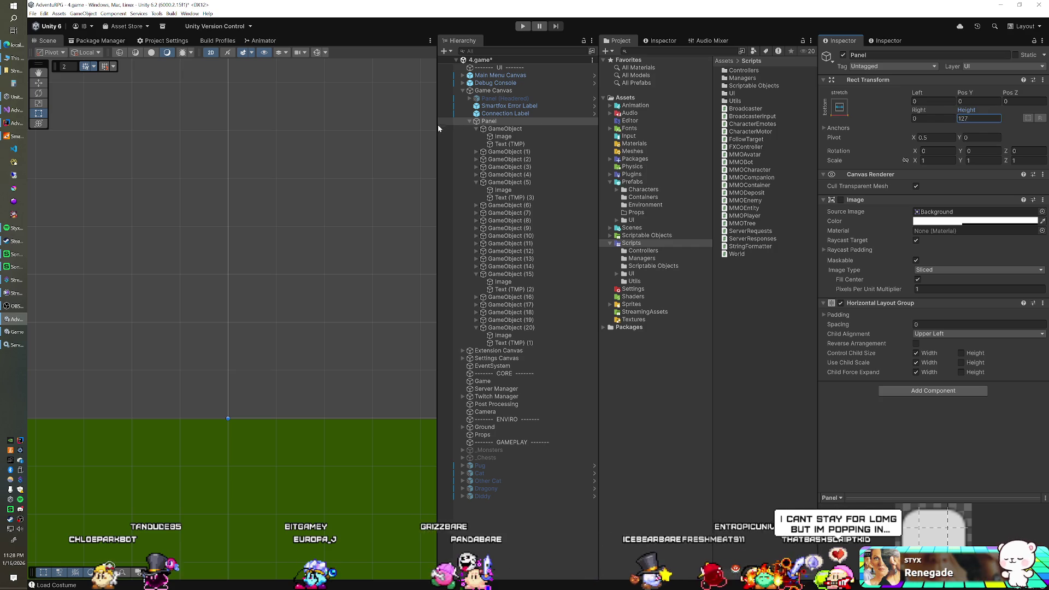
{"action": "key", "text": "BackSpace"}
{"action": "type", "text": "0"}
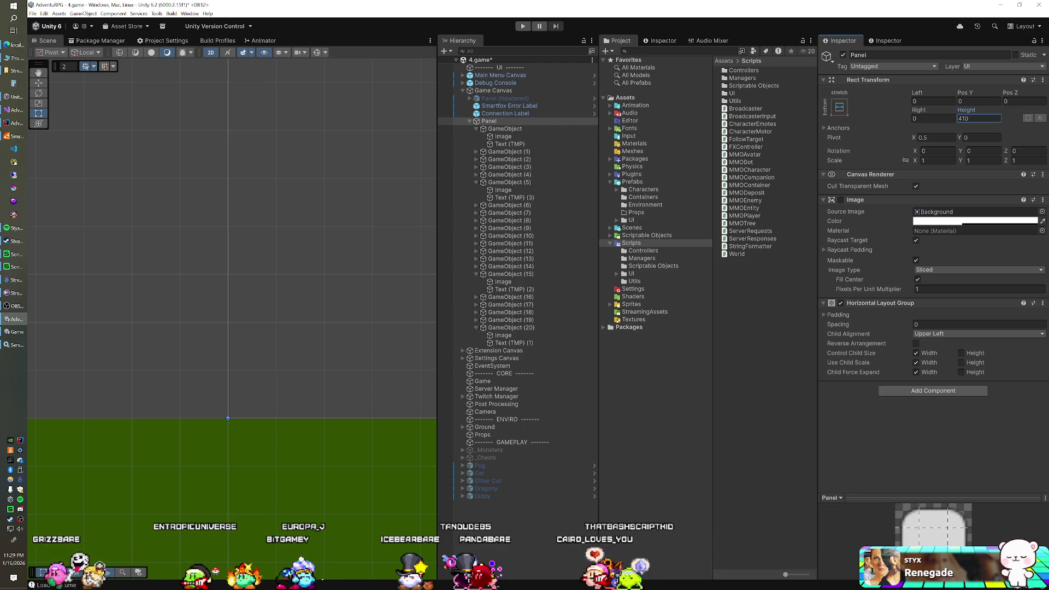
{"action": "left_click", "coordinate": [14, 331]}
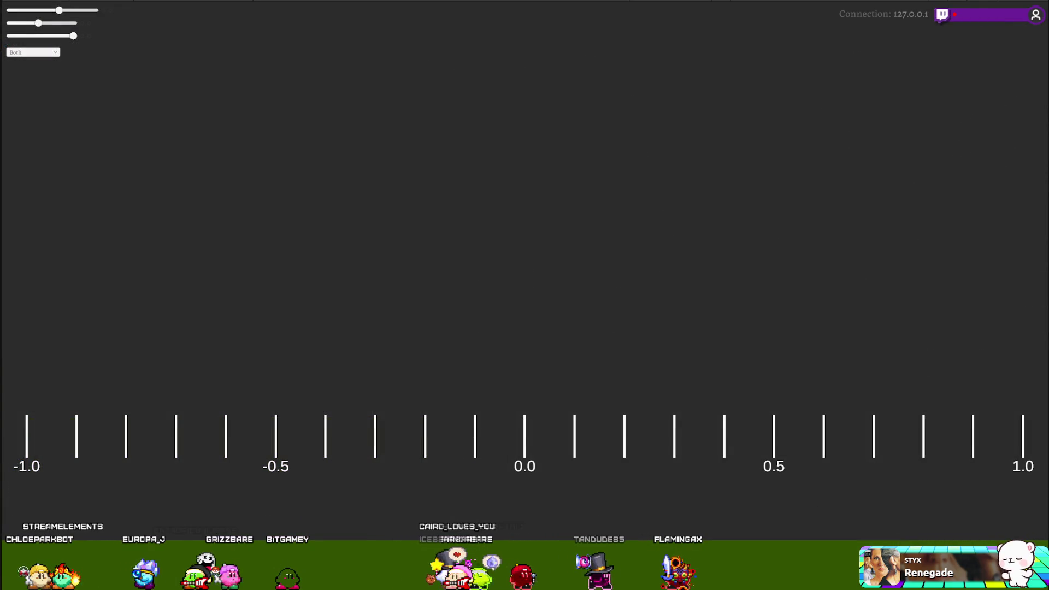
Set the Panel's Left offset to -64 and its Right offset to about -66.7.
{"action": "key", "text": "alt+Tab"}
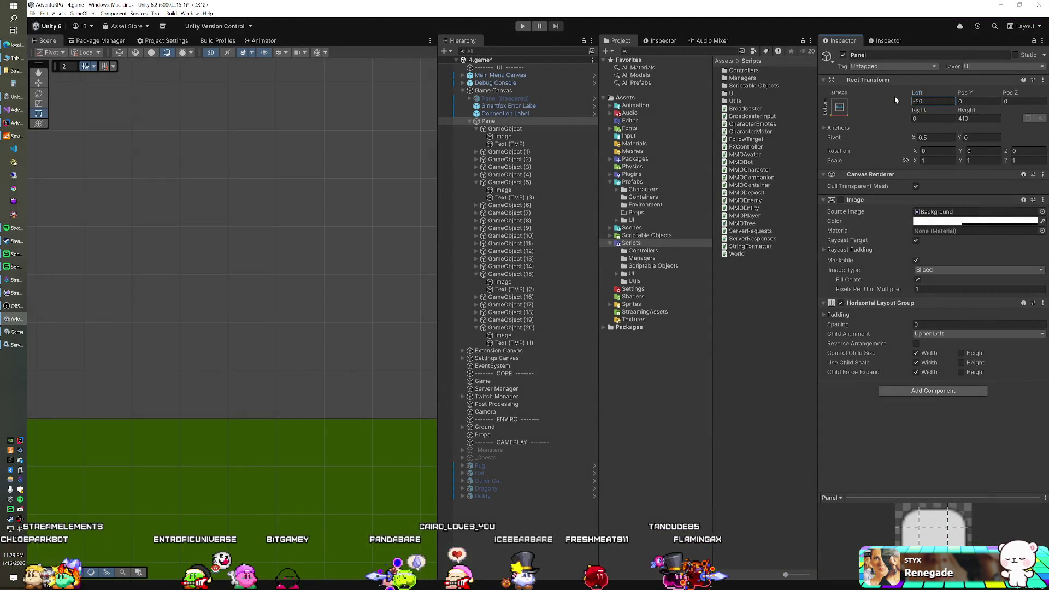
{"action": "key", "text": "BackSpace"}
{"action": "type", "text": "8"}
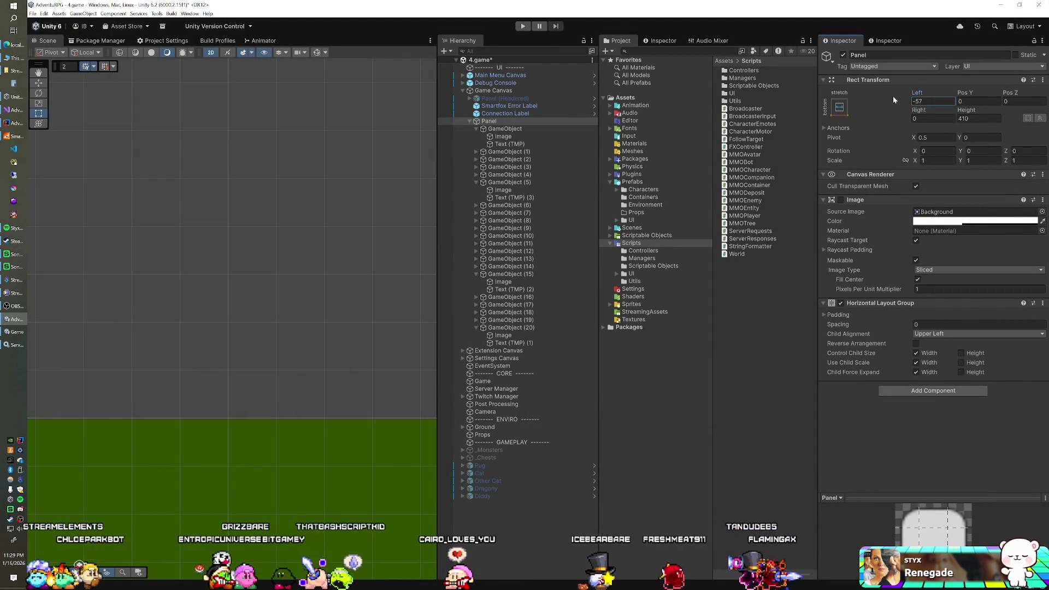
{"action": "key", "text": "BackSpace"}
{"action": "type", "text": "4"}
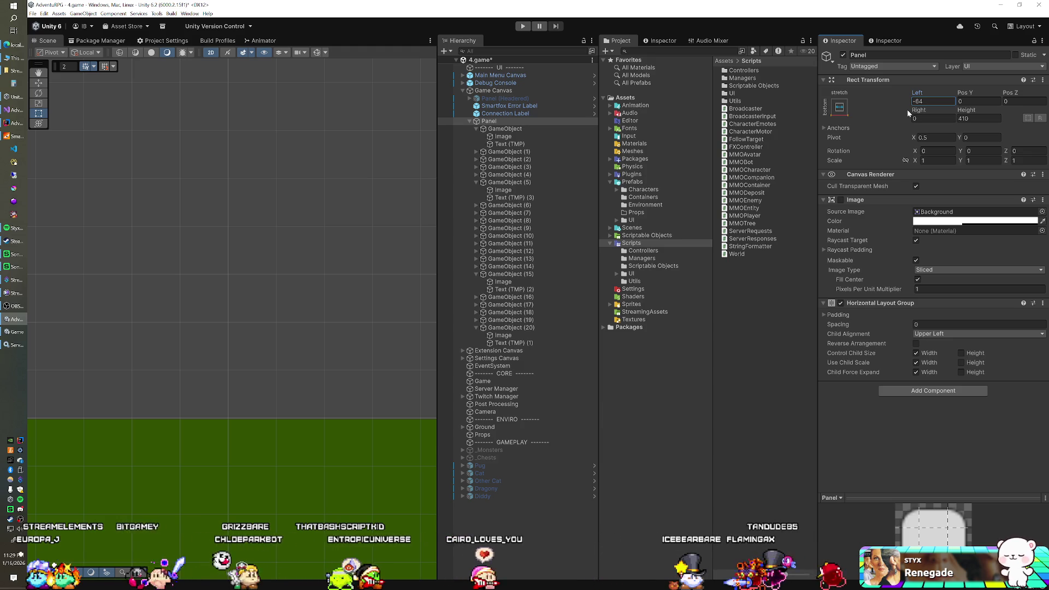
{"action": "left_click_drag", "start_coordinate": [918, 110], "coordinate": [897, 111]}
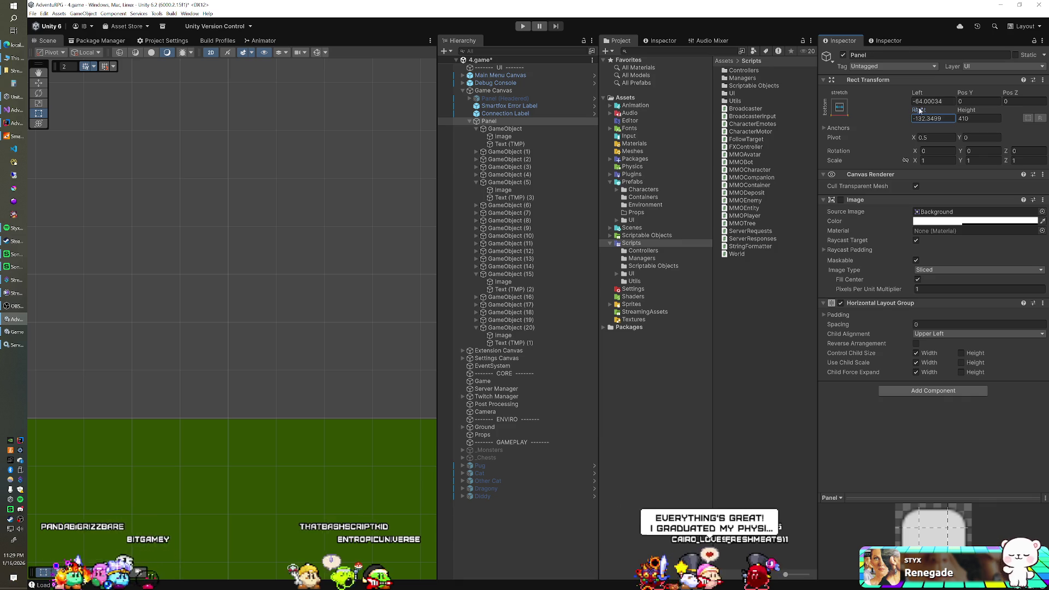
{"action": "mouse_move", "coordinate": [954, 112]}
{"action": "left_mouse_down"}
{"action": "mouse_move", "coordinate": [33, 107]}
{"action": "mouse_move", "coordinate": [909, 132]}
{"action": "left_mouse_up"}
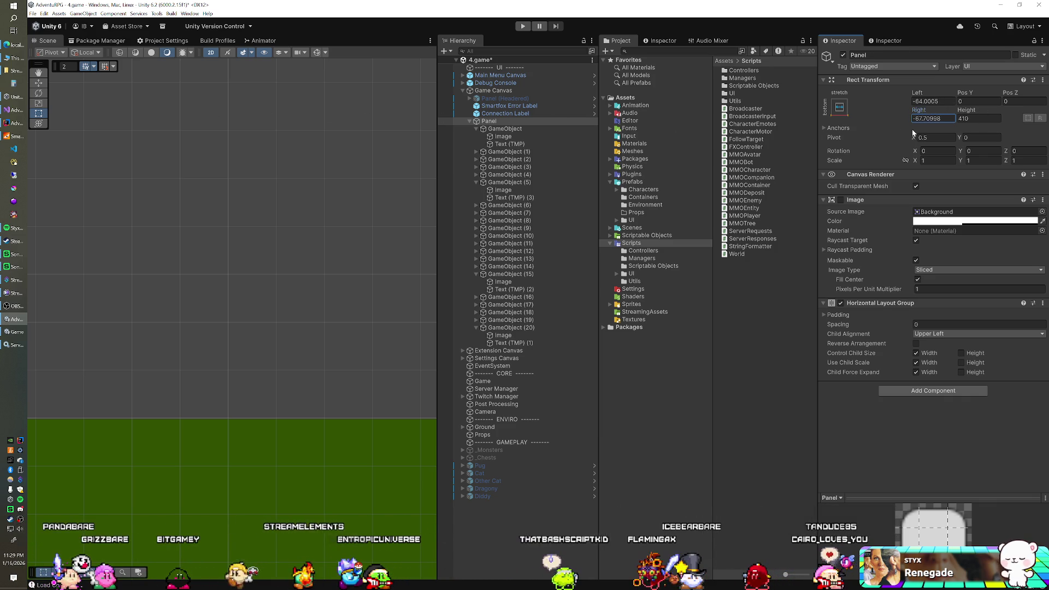
{"action": "left_click", "coordinate": [510, 143]}
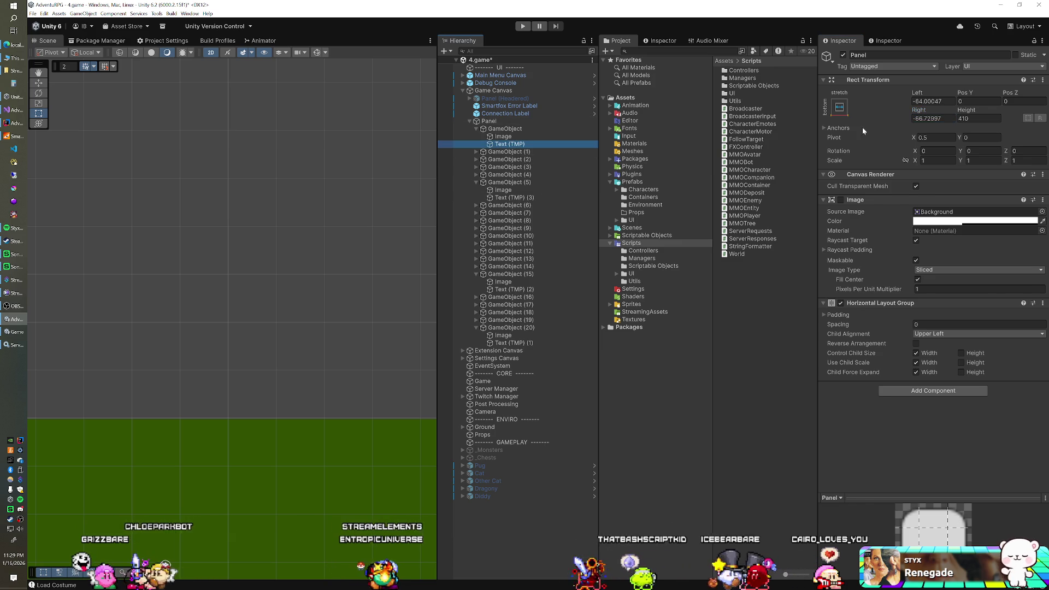
Adjust Pos X of the 1.0 and -1.0 end labels, putting -1.0 at 26.7.
{"action": "left_click", "coordinate": [925, 95]}
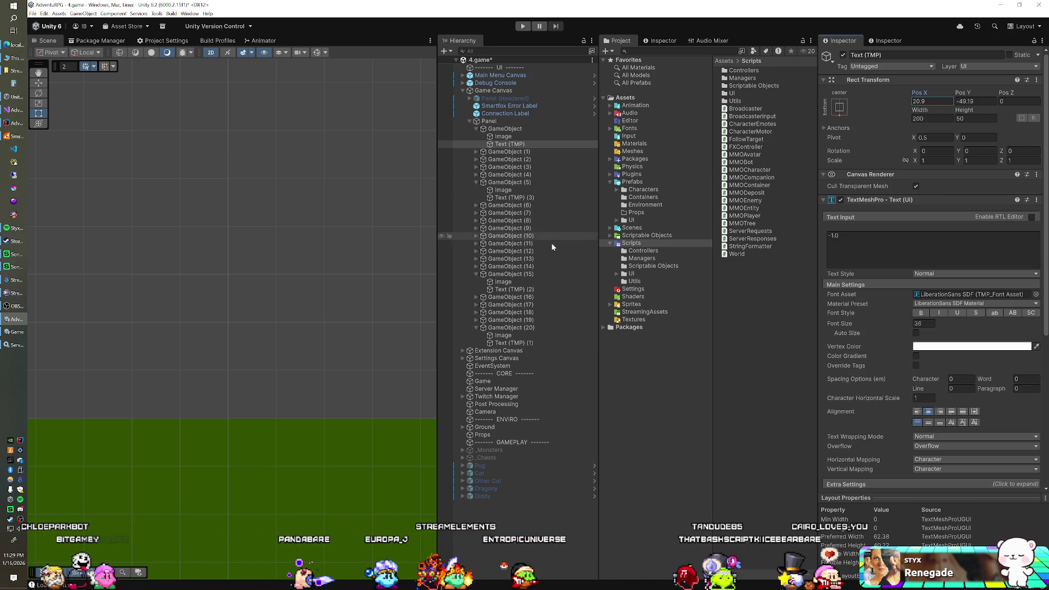
{"action": "left_click", "coordinate": [509, 342]}
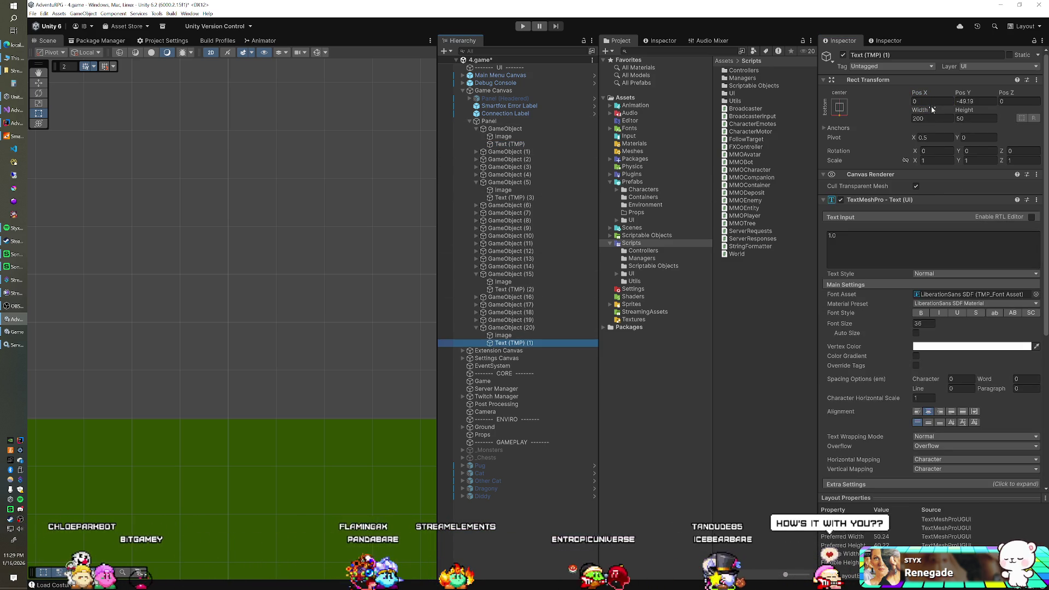
{"action": "left_click_drag", "start_coordinate": [916, 96], "coordinate": [914, 96]}
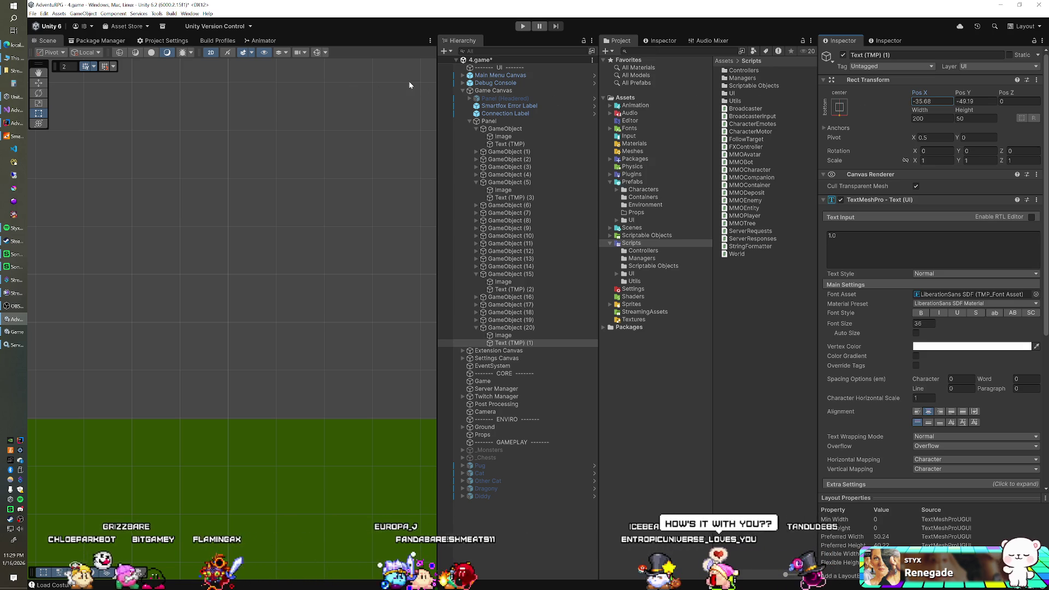
{"action": "left_click", "coordinate": [542, 143]}
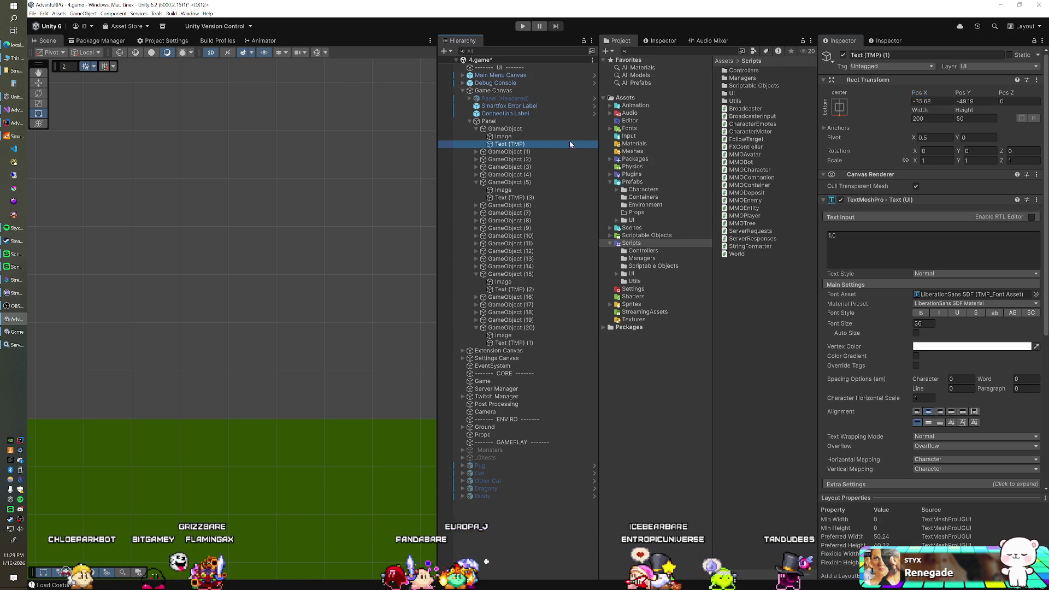
{"action": "mouse_move", "coordinate": [920, 93]}
{"action": "left_mouse_down"}
{"action": "mouse_move", "coordinate": [1042, 102]}
{"action": "mouse_move", "coordinate": [30, 105]}
{"action": "left_mouse_up"}
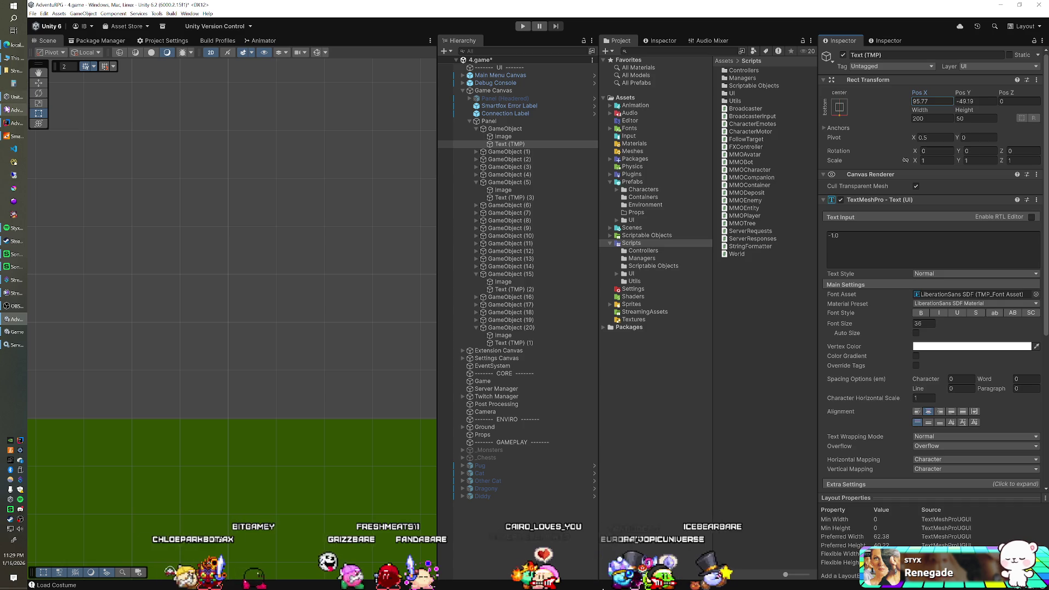
{"action": "left_click_drag", "start_coordinate": [916, 98], "coordinate": [672, 89]}
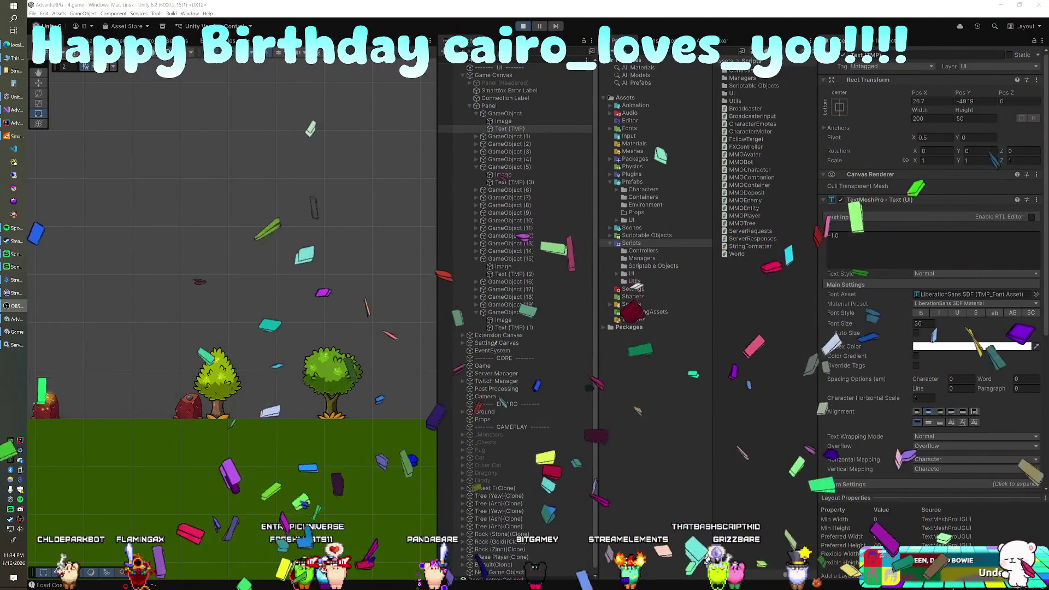
Exit Play mode with Ctrl+P and close the fullscreen Game view.
{"action": "key", "text": "ctrl+p"}
{"action": "key", "text": "ctrl+p"}
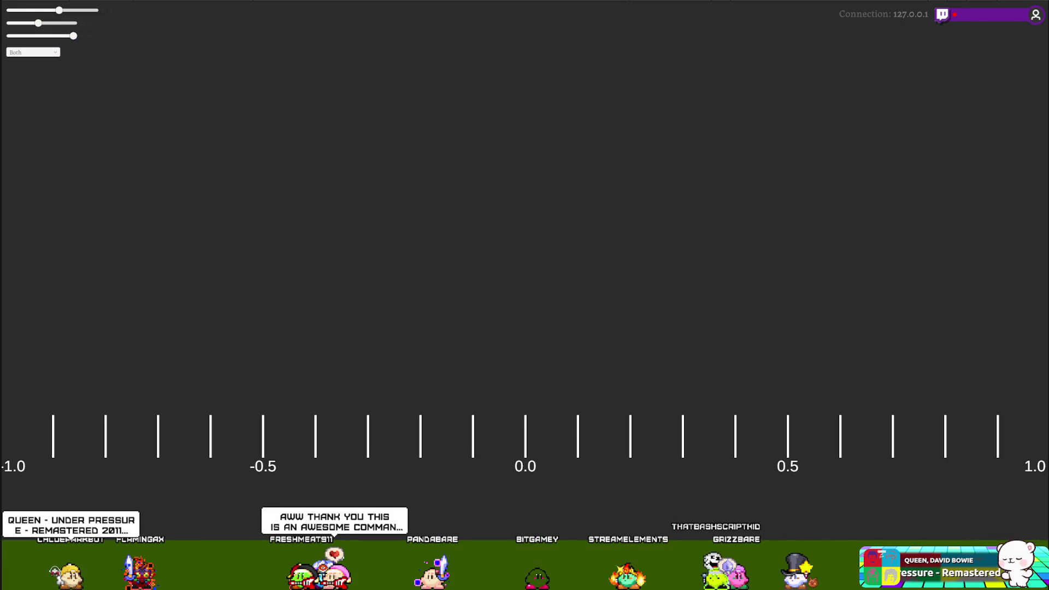
{"action": "key", "text": "ctrl+p"}
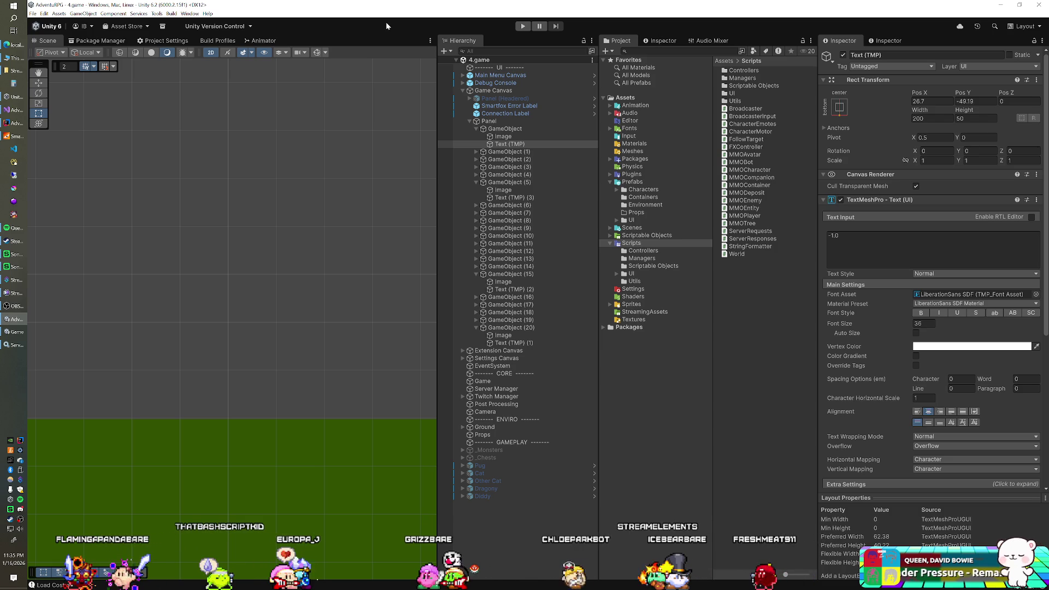
Enter Play mode to test the -1.0 to 1.0 tick scale overlay.
{"action": "left_click", "coordinate": [523, 26]}
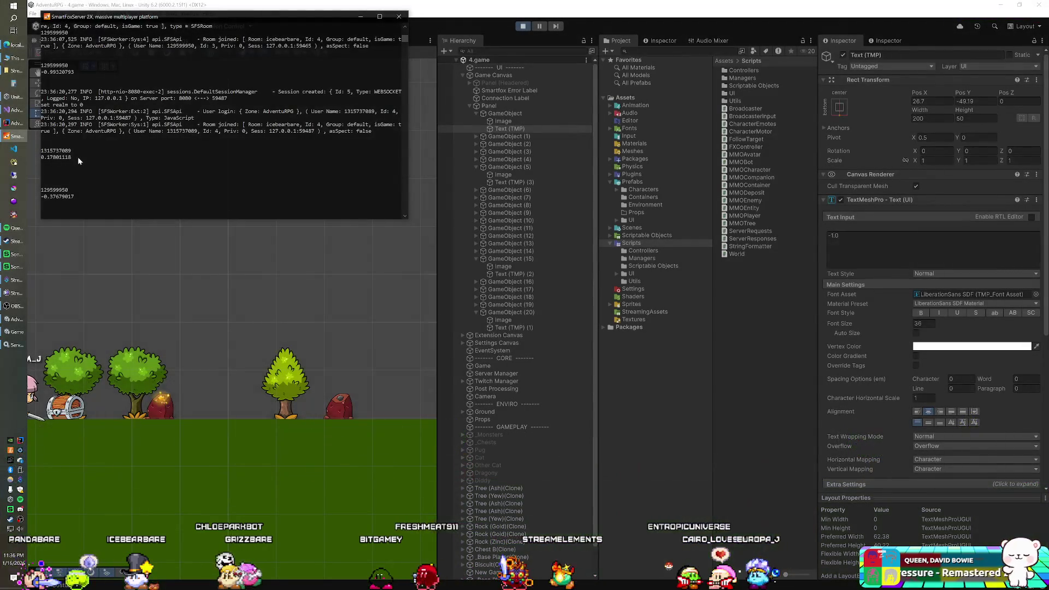
Highlight the second player's value 0.17801118 in the console log and minimise the console.
{"action": "left_click_drag", "start_coordinate": [77, 156], "coordinate": [43, 158]}
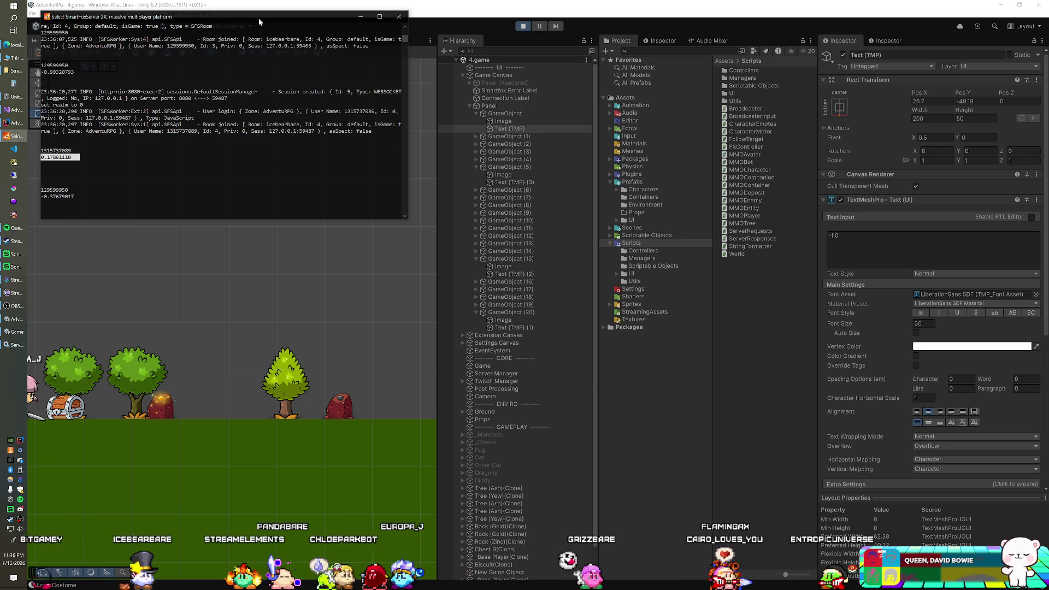
{"action": "left_click", "coordinate": [360, 16]}
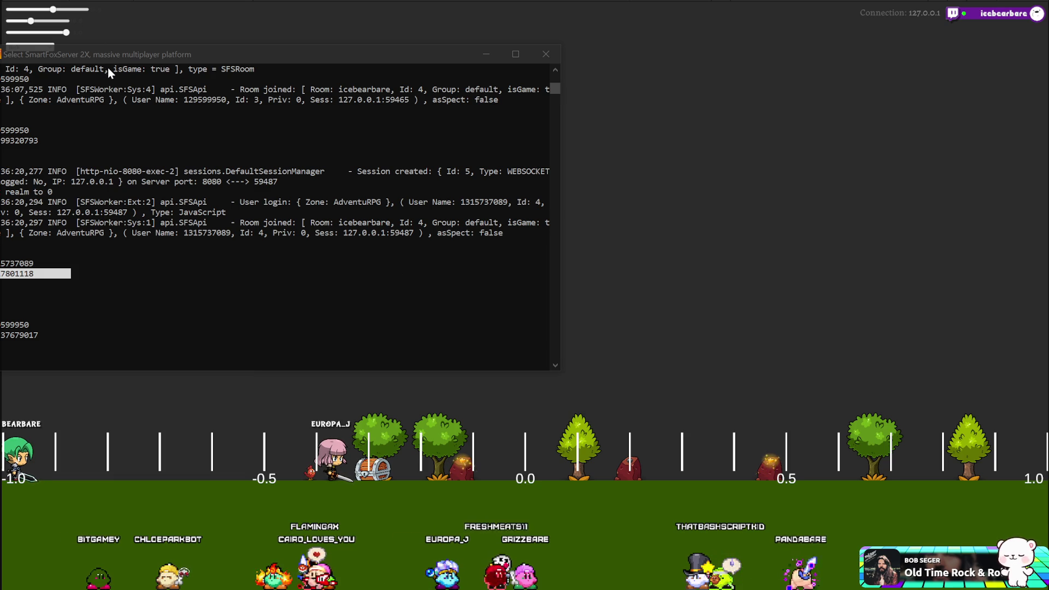
Refocus the server console, move it up over the game view, and highlight 0.17801118.
{"action": "left_click", "coordinate": [304, 77]}
{"action": "mouse_move", "coordinate": [219, 57]}
{"action": "left_mouse_down"}
{"action": "mouse_move", "coordinate": [413, 50]}
{"action": "mouse_move", "coordinate": [294, 20]}
{"action": "left_mouse_up"}
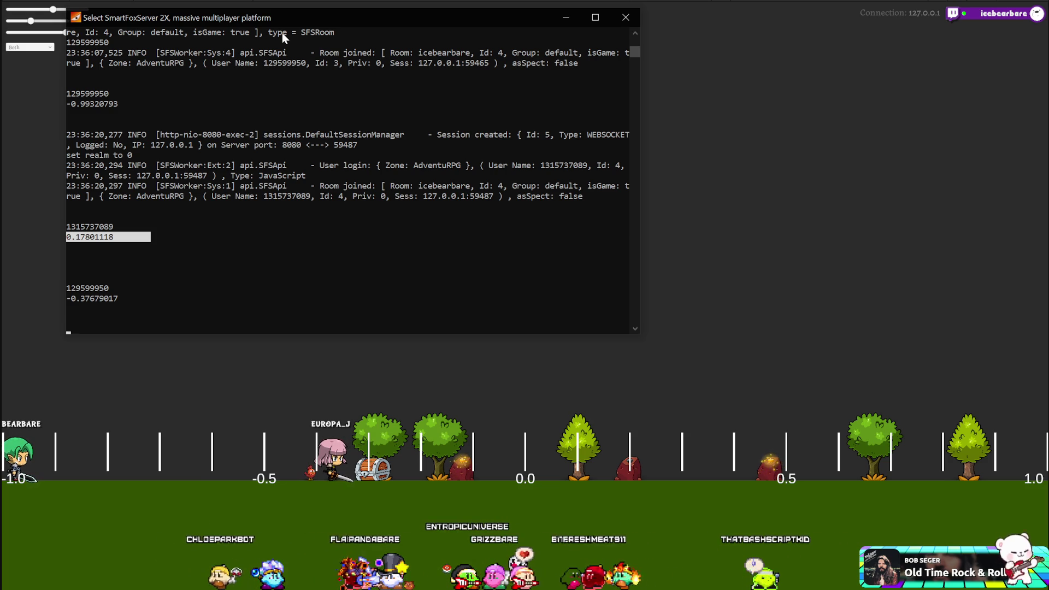
{"action": "left_click_drag", "start_coordinate": [164, 238], "coordinate": [74, 238]}
Reselect 0.17801118 in the console log until the whole number is highlighted.
{"action": "left_click", "coordinate": [200, 237]}
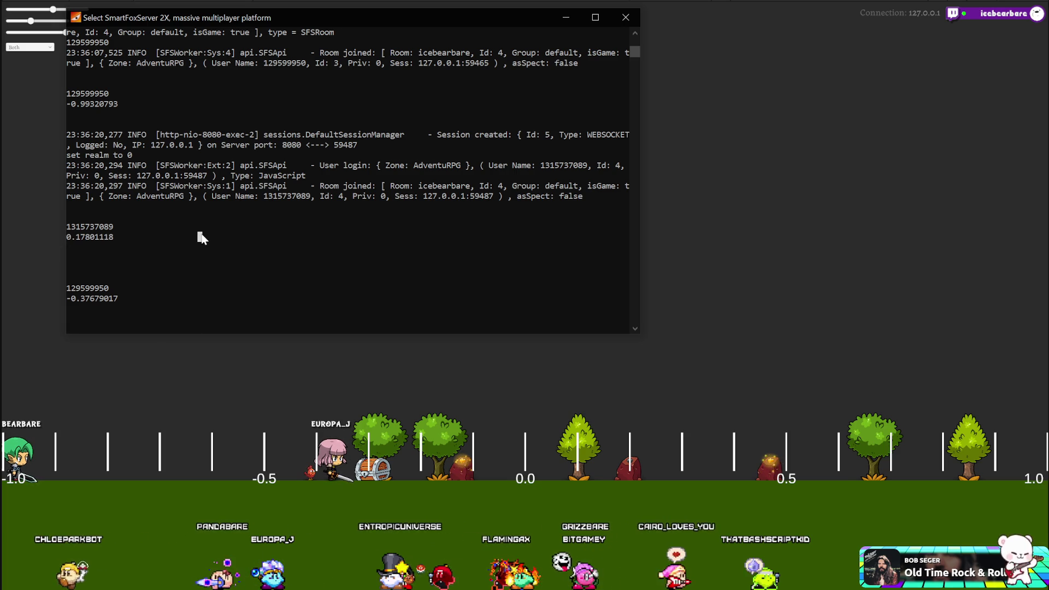
{"action": "mouse_move", "coordinate": [202, 244]}
{"action": "left_mouse_down"}
{"action": "mouse_move", "coordinate": [98, 248]}
{"action": "mouse_move", "coordinate": [56, 238]}
{"action": "left_mouse_up"}
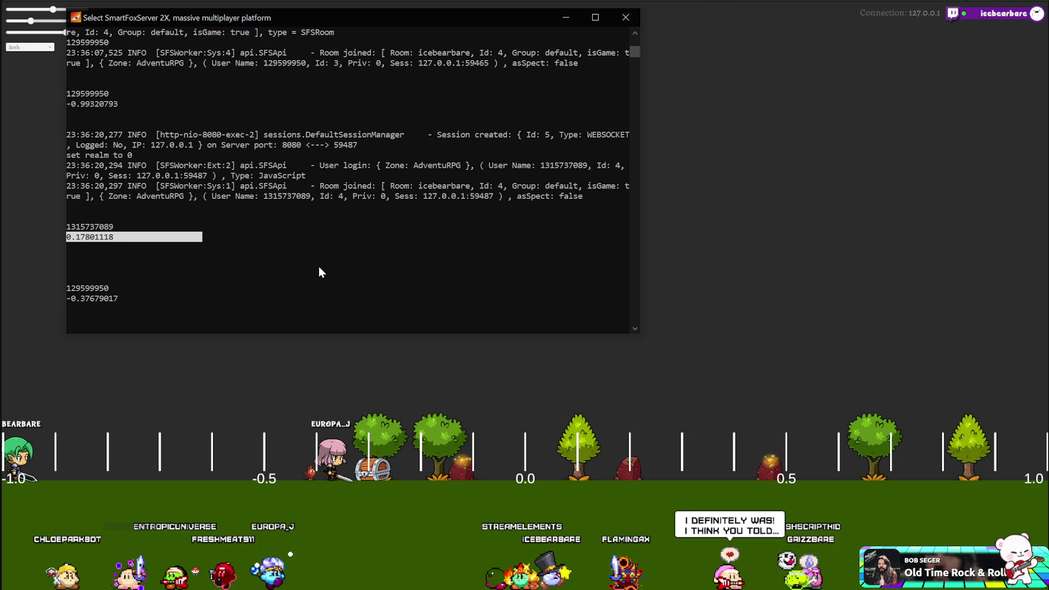
{"action": "left_click", "coordinate": [261, 237]}
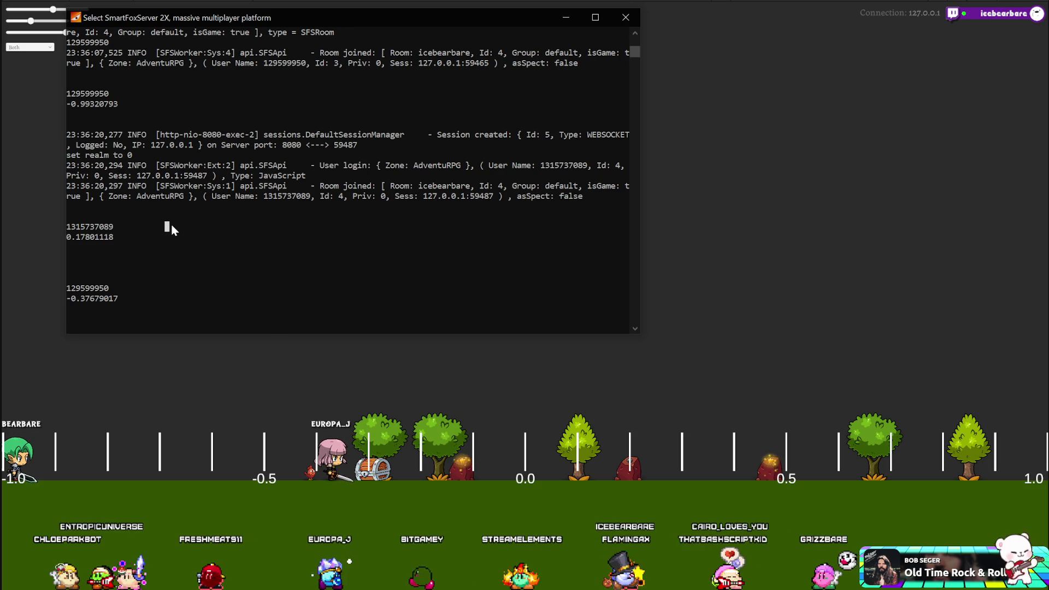
{"action": "left_click_drag", "start_coordinate": [196, 238], "coordinate": [86, 241]}
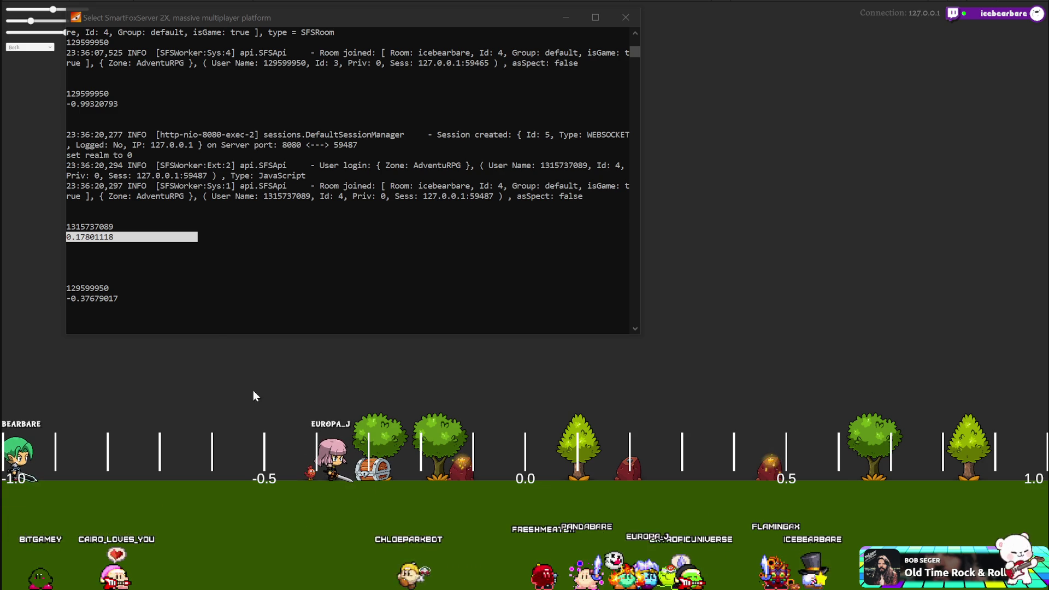
{"action": "left_click", "coordinate": [224, 245]}
Copy the logged value 0.17801118 from the console, then bring the game window to the front.
{"action": "left_click_drag", "start_coordinate": [223, 238], "coordinate": [74, 240]}
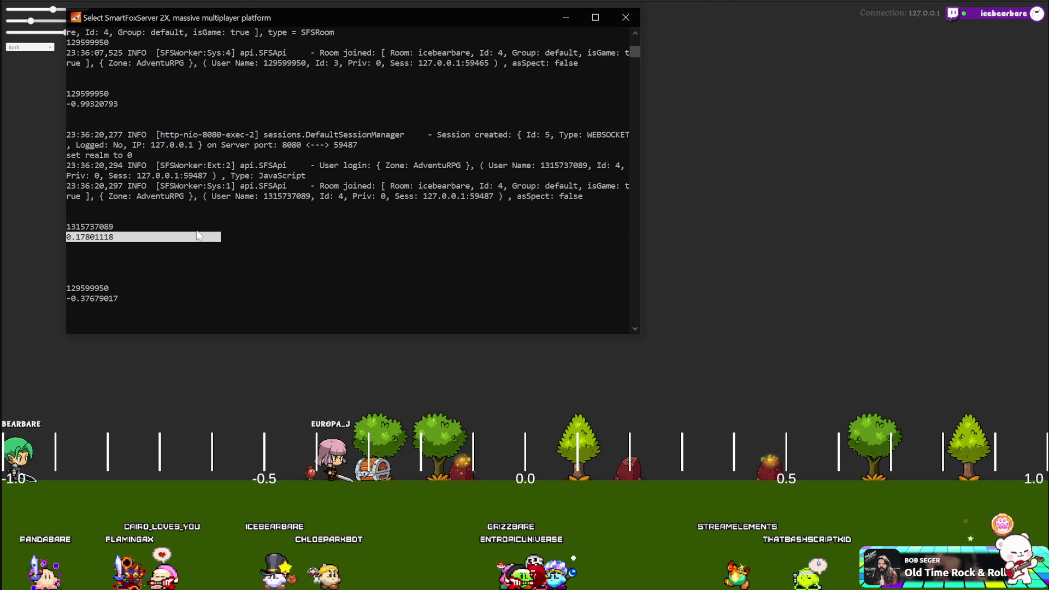
{"action": "right_click", "coordinate": [162, 247]}
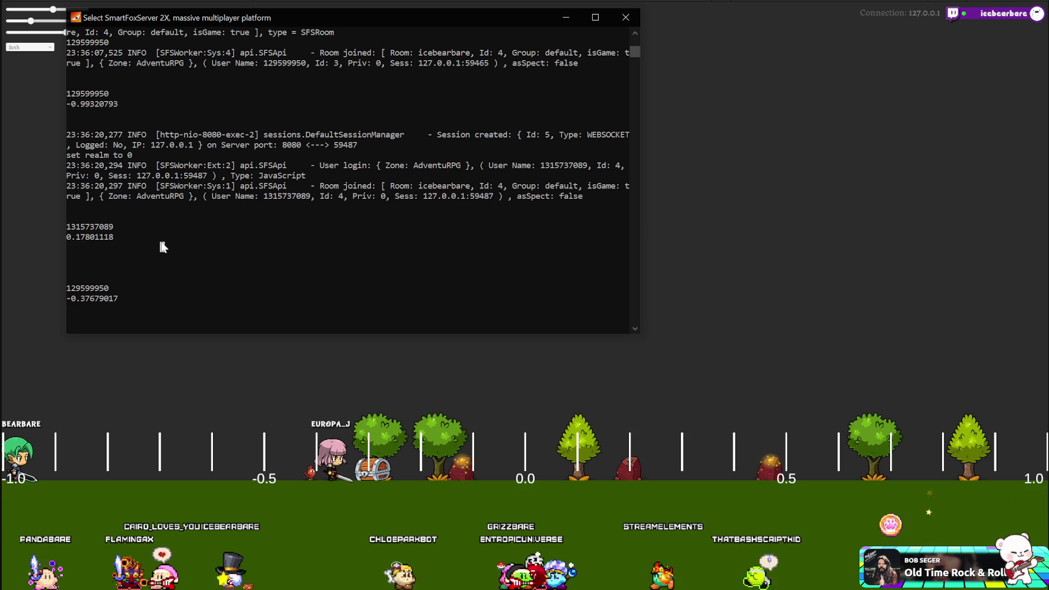
{"action": "left_click_drag", "start_coordinate": [154, 237], "coordinate": [96, 239]}
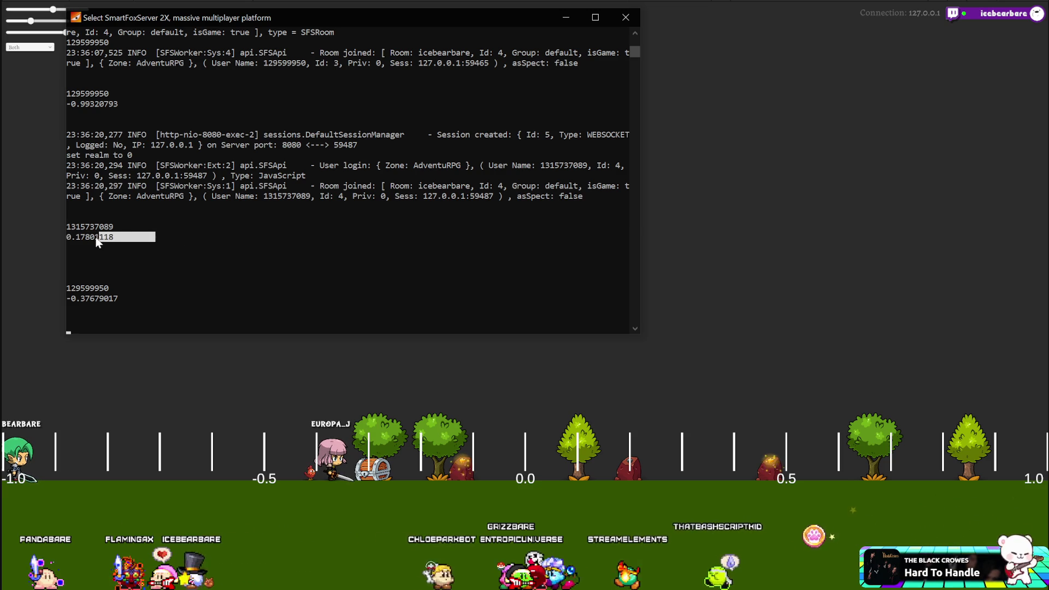
{"action": "right_click", "coordinate": [164, 231]}
{"action": "left_click", "coordinate": [159, 237]}
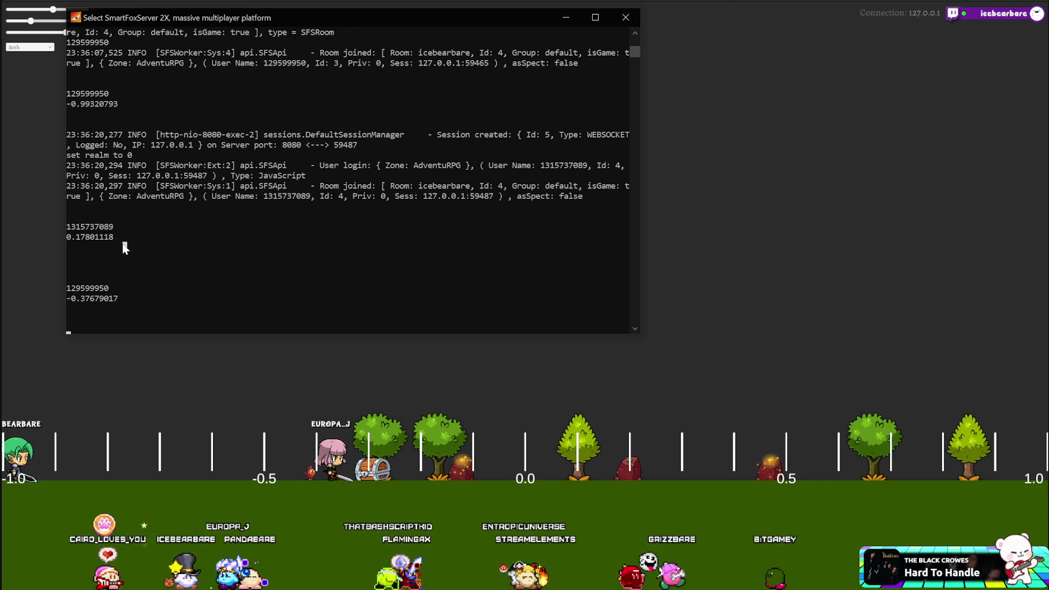
{"action": "mouse_move", "coordinate": [155, 241]}
{"action": "left_mouse_down"}
{"action": "mouse_move", "coordinate": [67, 227]}
{"action": "mouse_move", "coordinate": [66, 238]}
{"action": "left_mouse_up"}
{"action": "right_click", "coordinate": [188, 282]}
{"action": "left_click", "coordinate": [279, 432]}
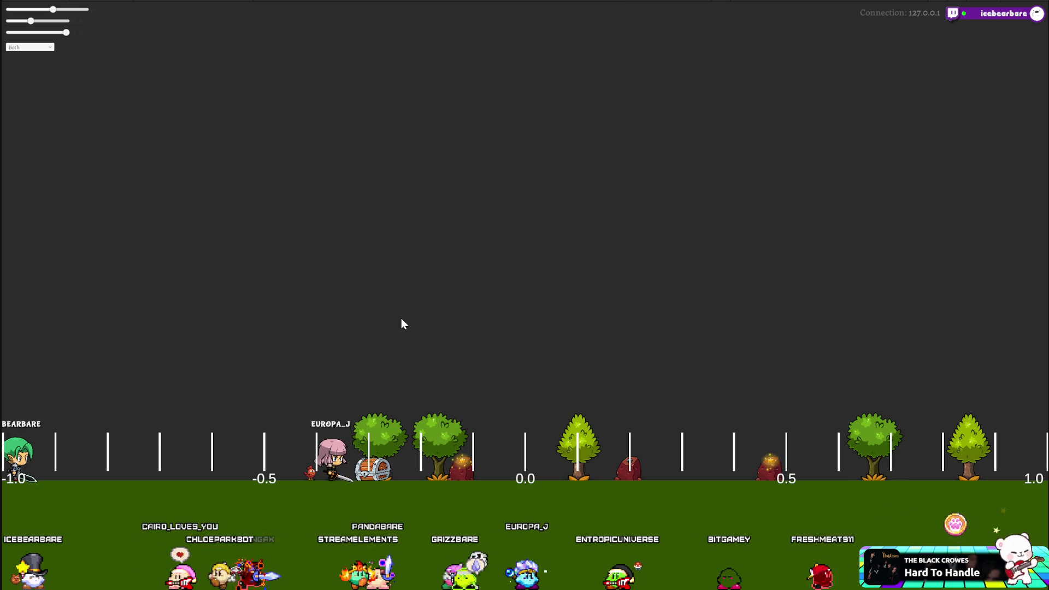
Reload the game overlay with F5, check it in Unity, then bring back the server console.
{"action": "key", "text": "F5"}
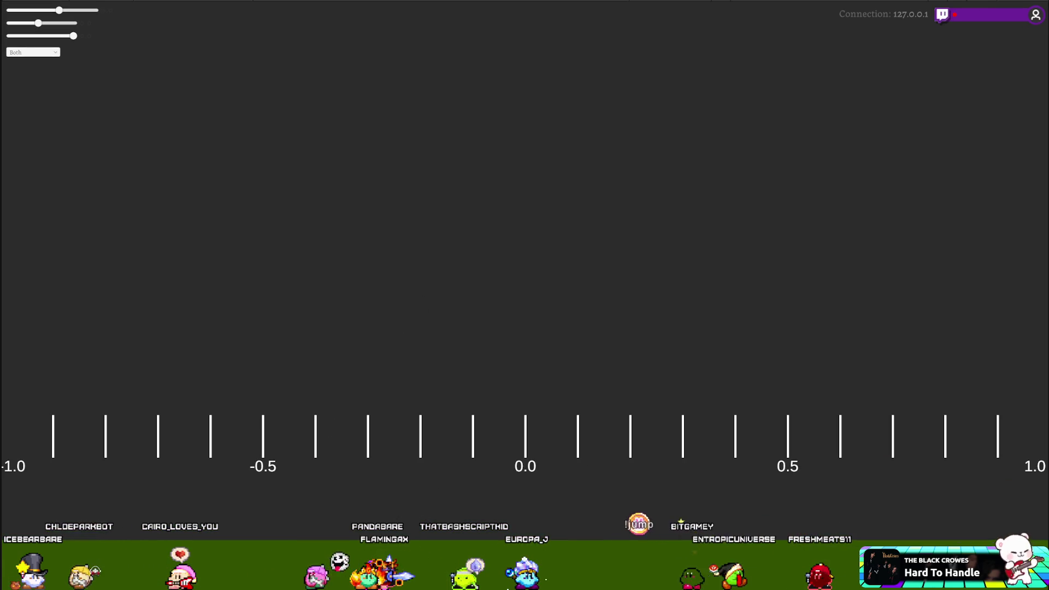
{"action": "key", "text": "alt+Tab"}
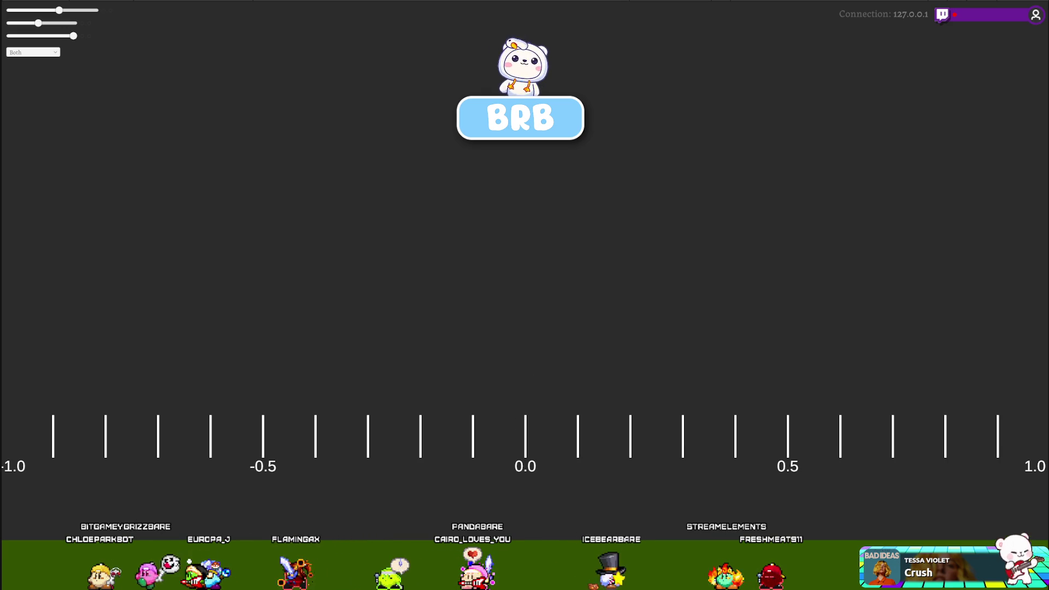
{"action": "key", "text": "alt+Tab"}
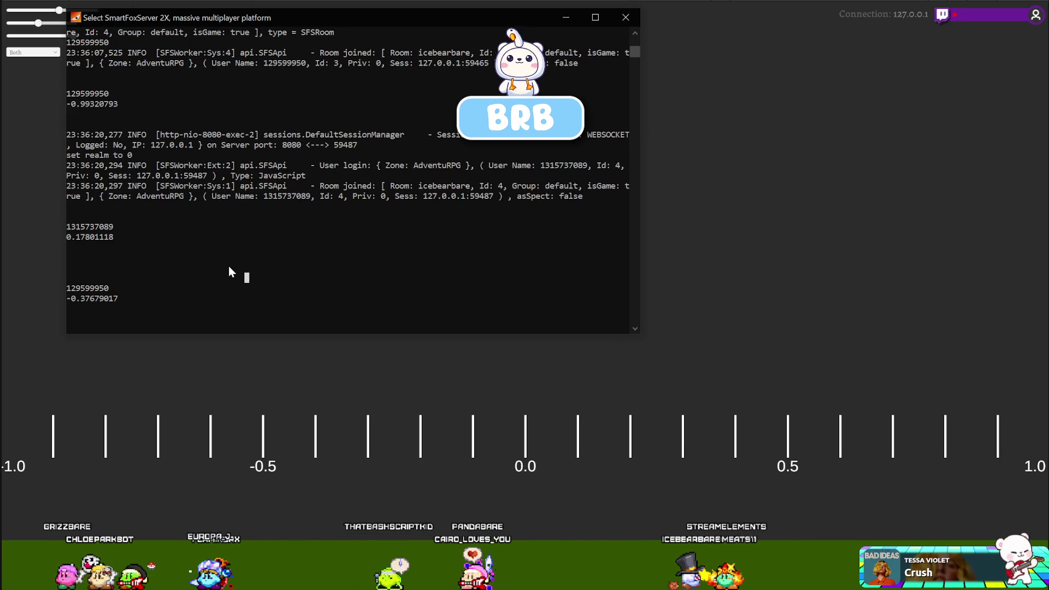
Exit Select mode in the server console so the log resumes, then return to the Unity editor.
{"action": "key", "text": "Escape"}
{"action": "key", "text": "alt+Tab"}
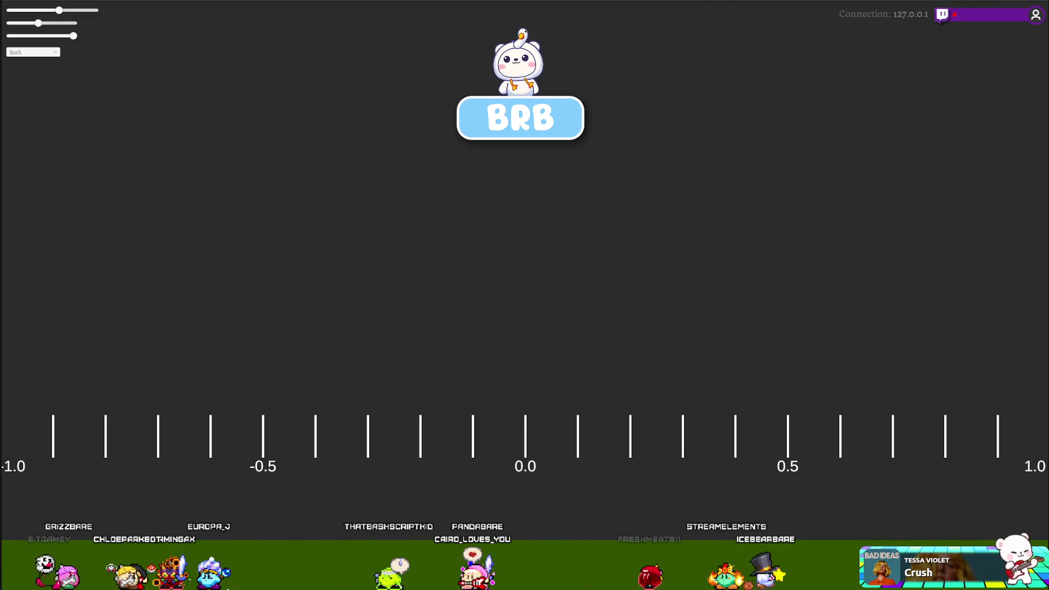
{"action": "key", "text": "alt+Tab"}
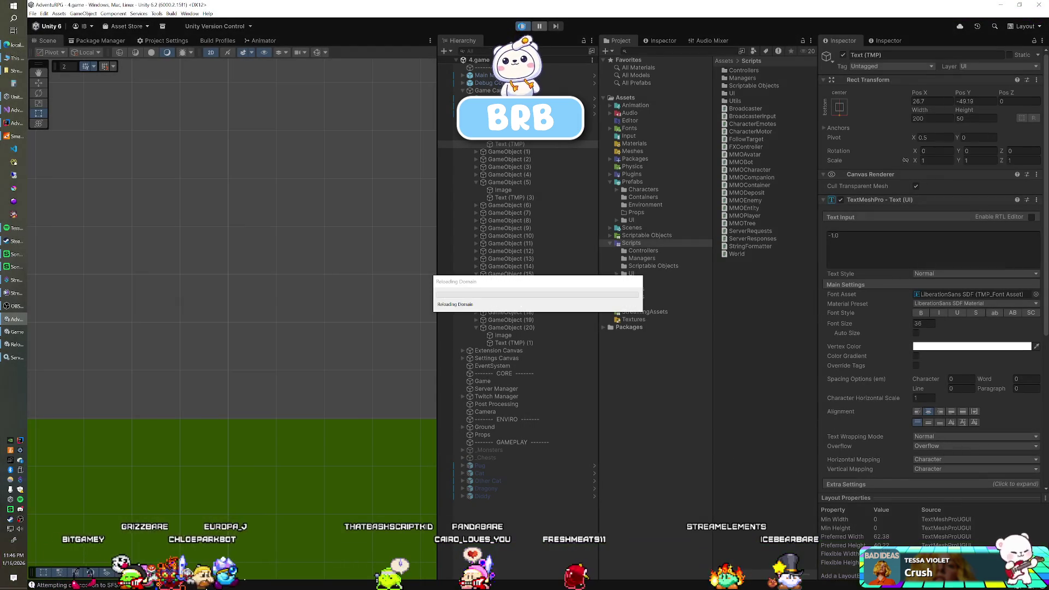